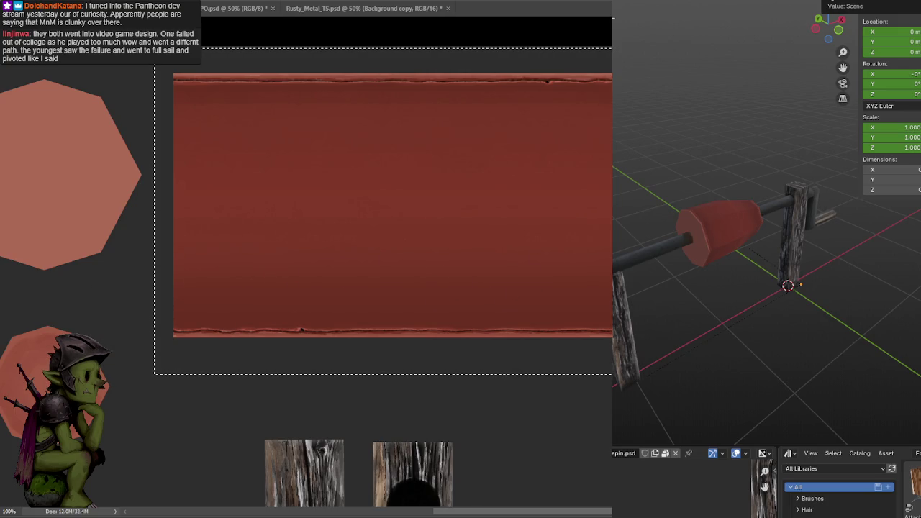
# Orbit to a flat side view and select the red meat cap on the spit.
pyautogui.moveTo(824, 29); pyautogui.dragTo(664, 168)
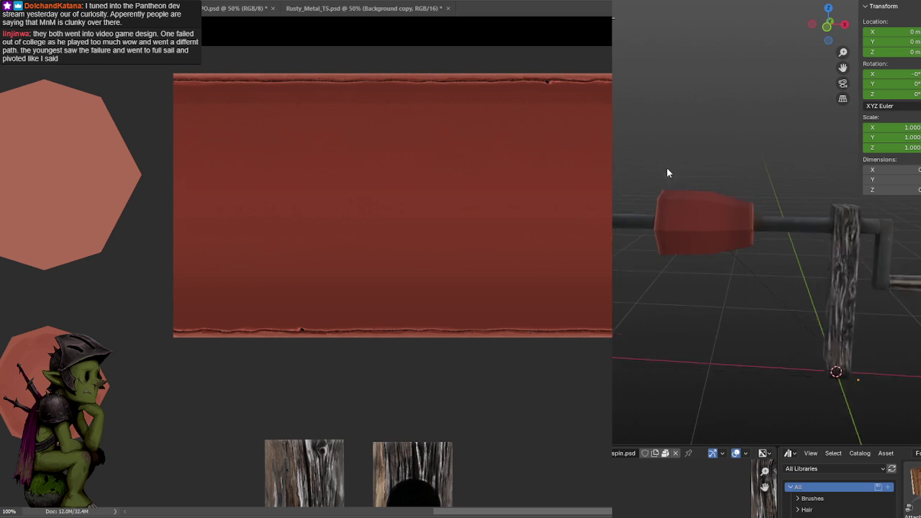
pyautogui.scroll(3, 670, 166)
pyautogui.moveTo(685, 182)
pyautogui.mouseDown(button='middle')
pyautogui.moveTo(695, 169)
pyautogui.moveTo(689, 215)
pyautogui.mouseUp(button='middle')
pyautogui.click(689, 215)
pyautogui.hotkey('shift', 'a')
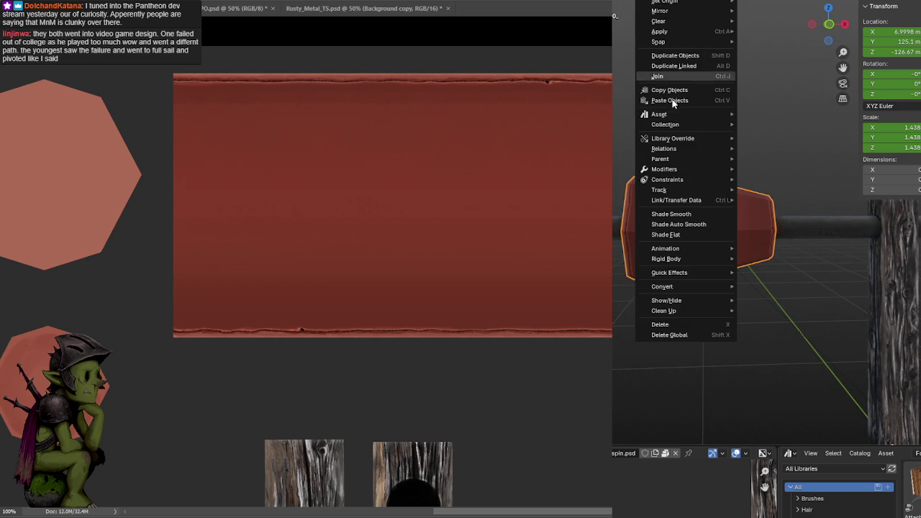
pyautogui.click(671, 64)
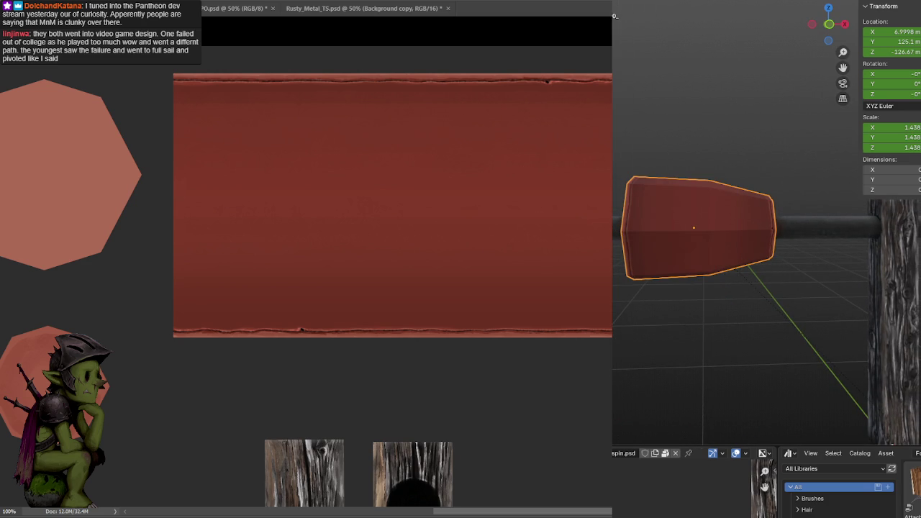
# Enter Edit Mode on the cap, select all its geometry, and shade it smooth.
pyautogui.press('Tab')
pyautogui.hotkey('ctrl', 'f')
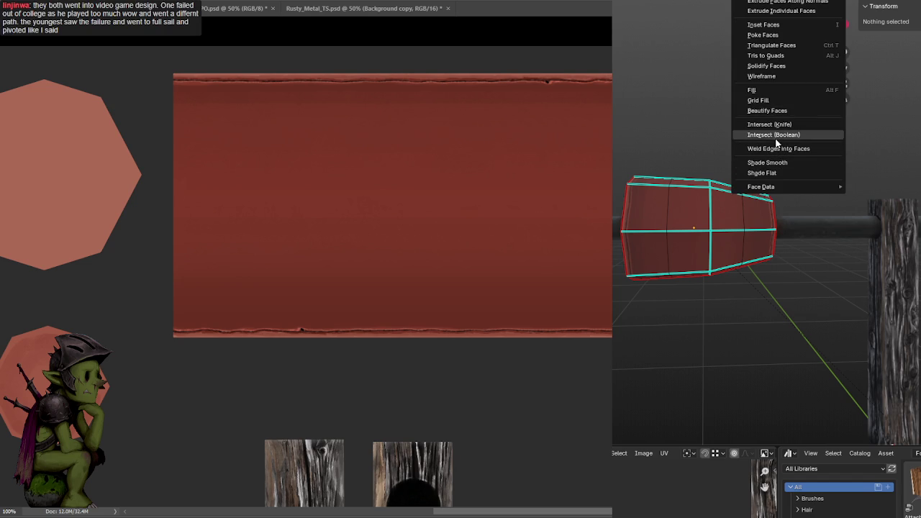
pyautogui.press('a')
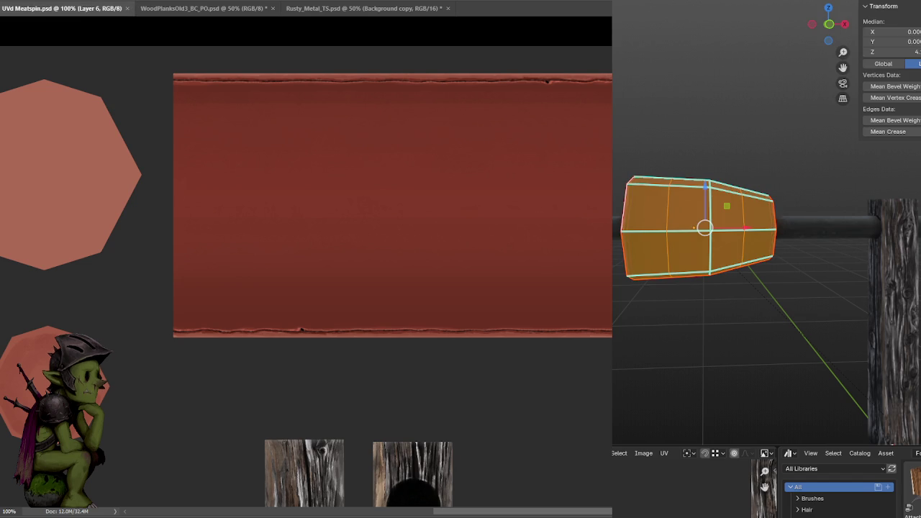
pyautogui.hotkey('ctrl', 'f')
pyautogui.press('u')
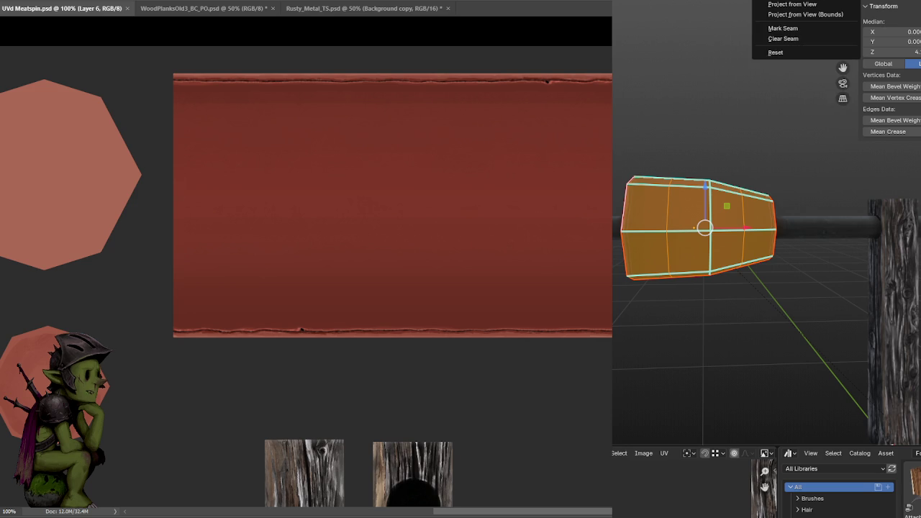
pyautogui.hotkey('ctrl', 'f')
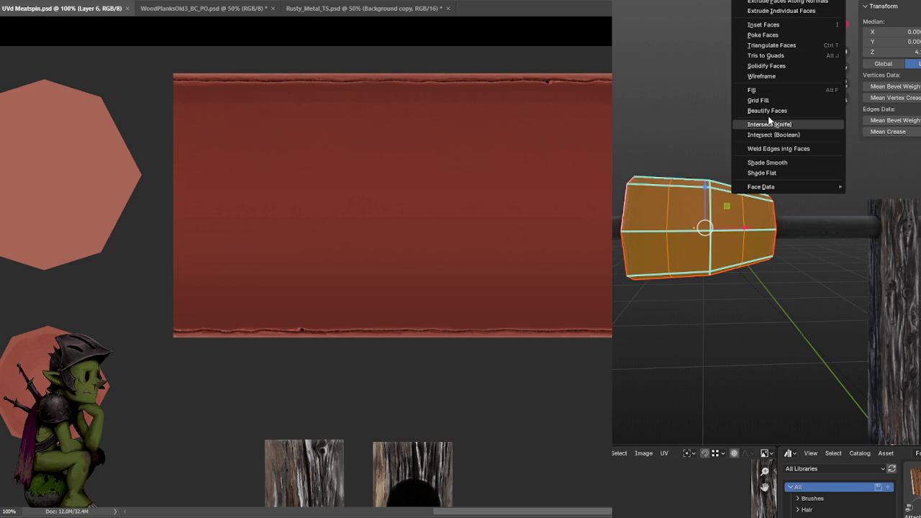
pyautogui.click(769, 162)
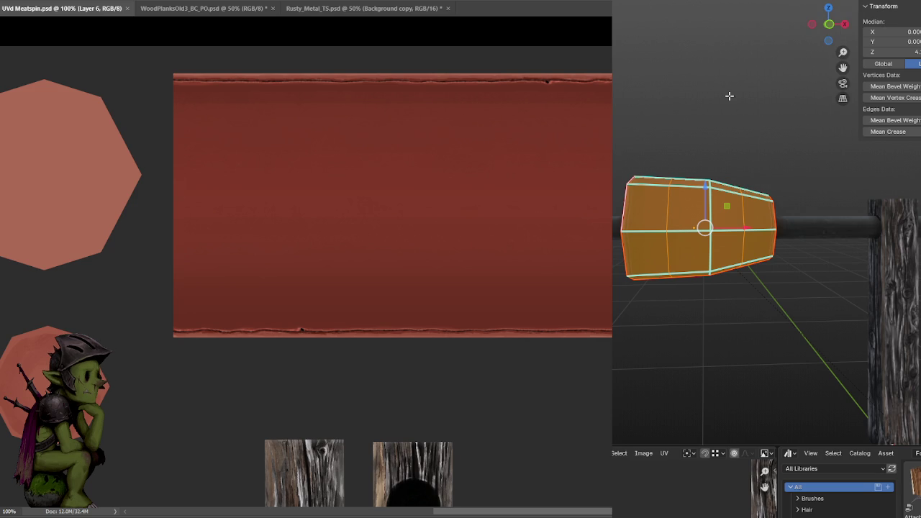
# Reapply Shade Smooth to the cap faces, mark its edges sharp, and deselect.
pyautogui.hotkey('ctrl', 'f')
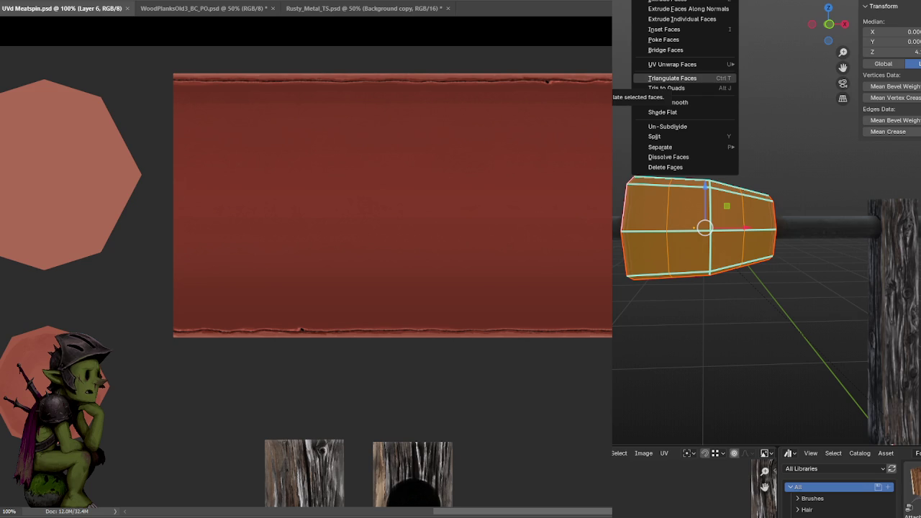
pyautogui.press('Escape')
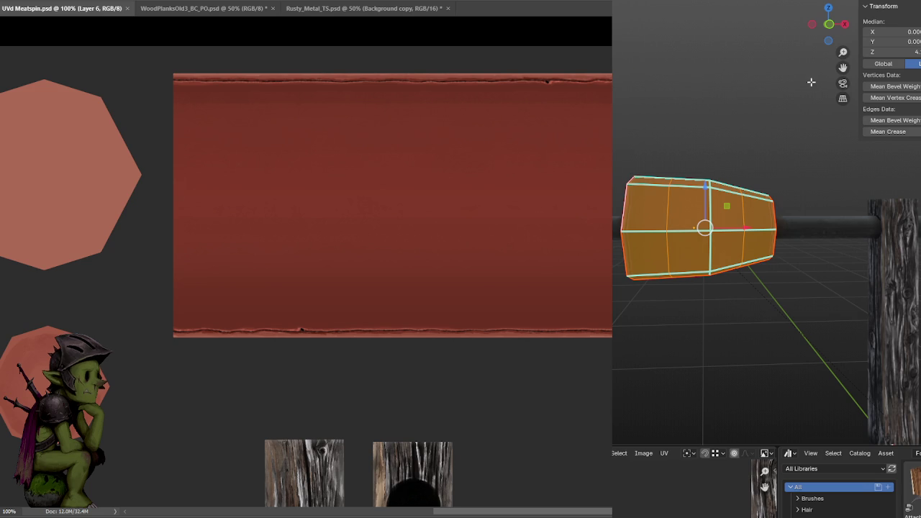
pyautogui.hotkey('ctrl', 'f')
pyautogui.click(725, 114)
pyautogui.hotkey('ctrl', 'e')
pyautogui.press('Escape')
pyautogui.hotkey('ctrl', 'e')
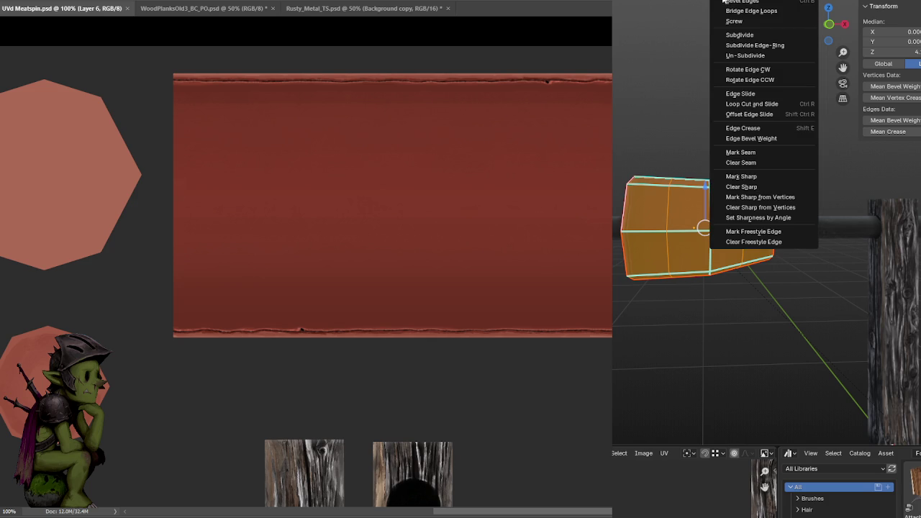
pyautogui.click(754, 177)
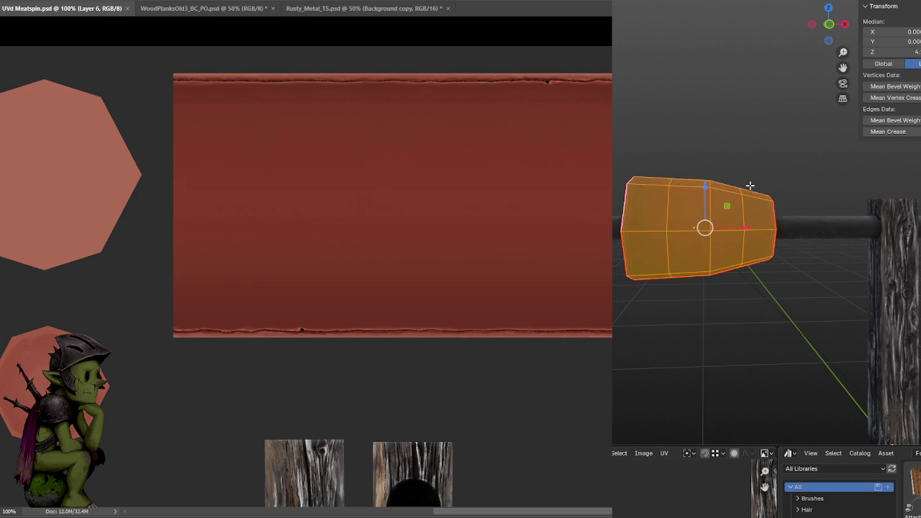
pyautogui.click(708, 120)
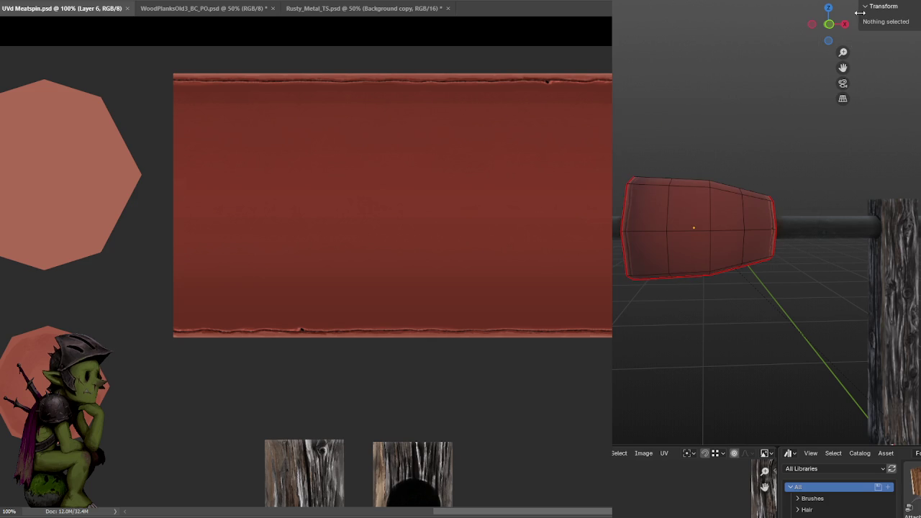
# Hide Blender's viewport overlays, reframe the cap and post, then select the whole Photoshop canvas.
pyautogui.hotkey('shift', 'alt', 'z')
pyautogui.moveTo(729, 107)
pyautogui.mouseDown(button='middle')
pyautogui.moveTo(709, 107)
pyautogui.moveTo(720, 126)
pyautogui.moveTo(813, 99)
pyautogui.moveTo(783, 108)
pyautogui.moveTo(751, 152)
pyautogui.moveTo(789, 118)
pyautogui.moveTo(753, 109)
pyautogui.moveTo(753, 93)
pyautogui.moveTo(693, 123)
pyautogui.mouseUp(button='middle')
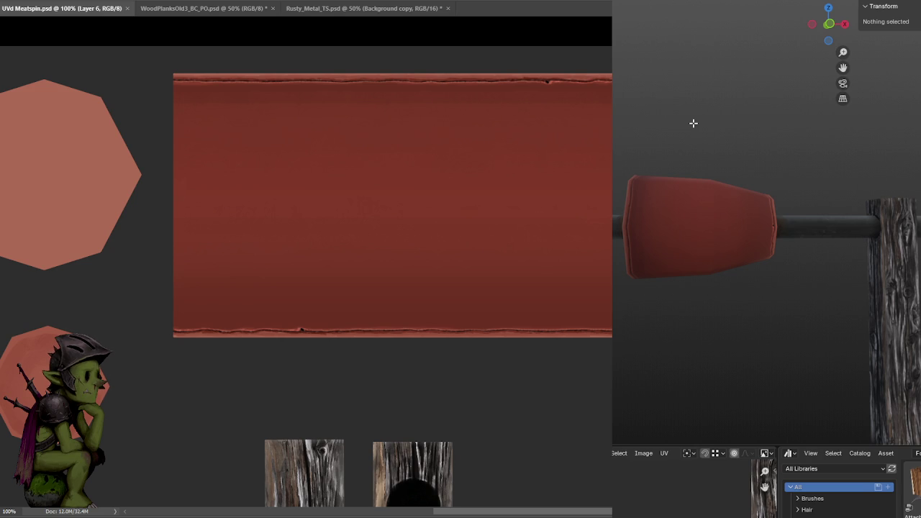
pyautogui.hotkey('ctrl', 'a')
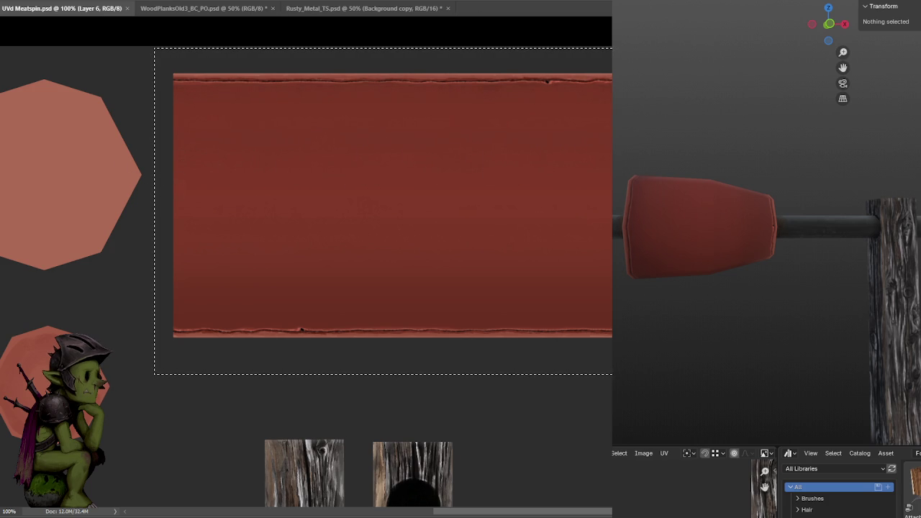
# Brush dark streaks and dabs across the red meat strip, save, deselect, and zoom out.
pyautogui.moveTo(231, 185); pyautogui.dragTo(490, 172)
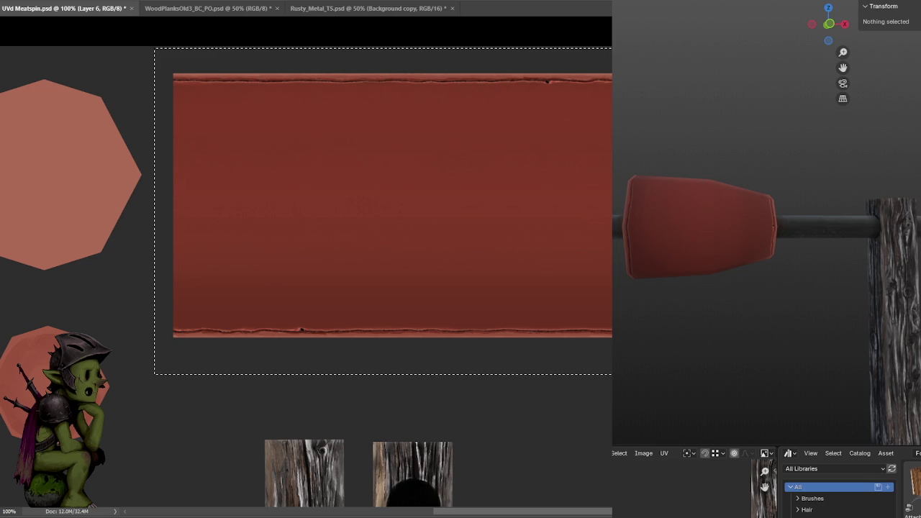
pyautogui.hotkey('ctrl', 's')
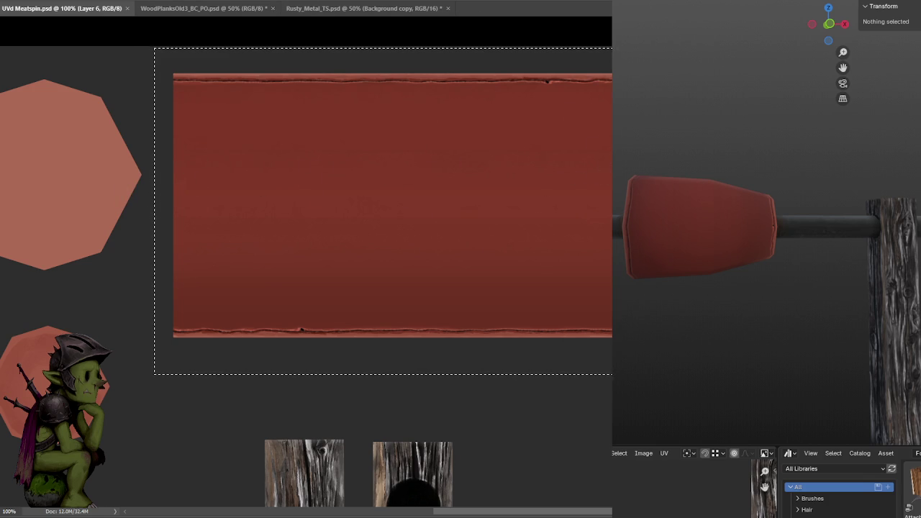
pyautogui.click(316, 210)
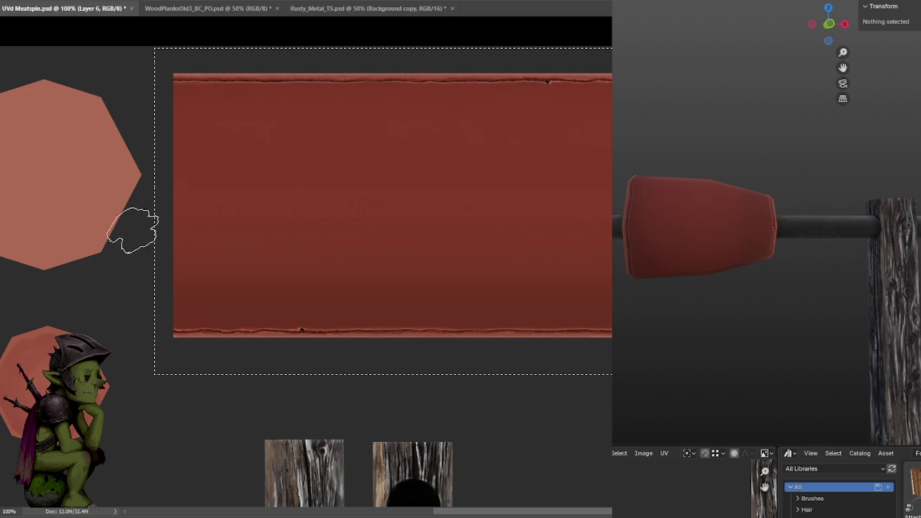
pyautogui.hotkey('ctrl', 's')
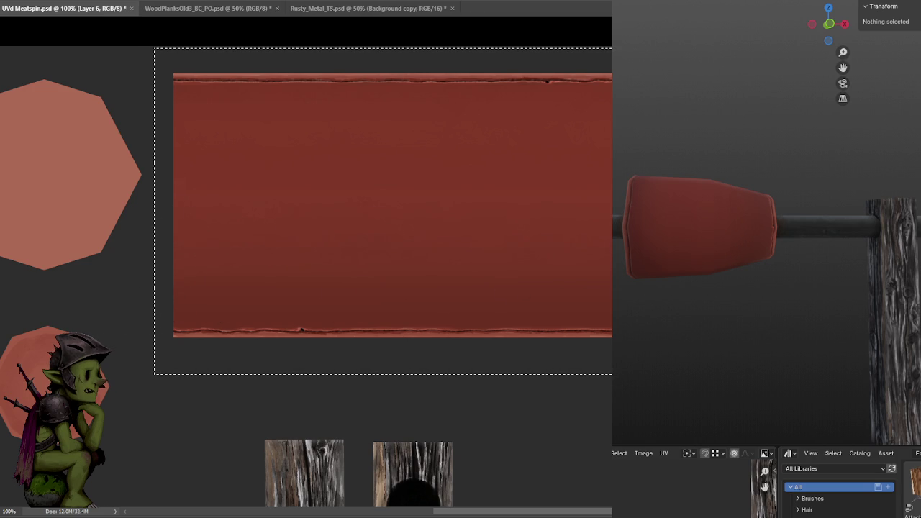
pyautogui.hotkey('ctrl', 's')
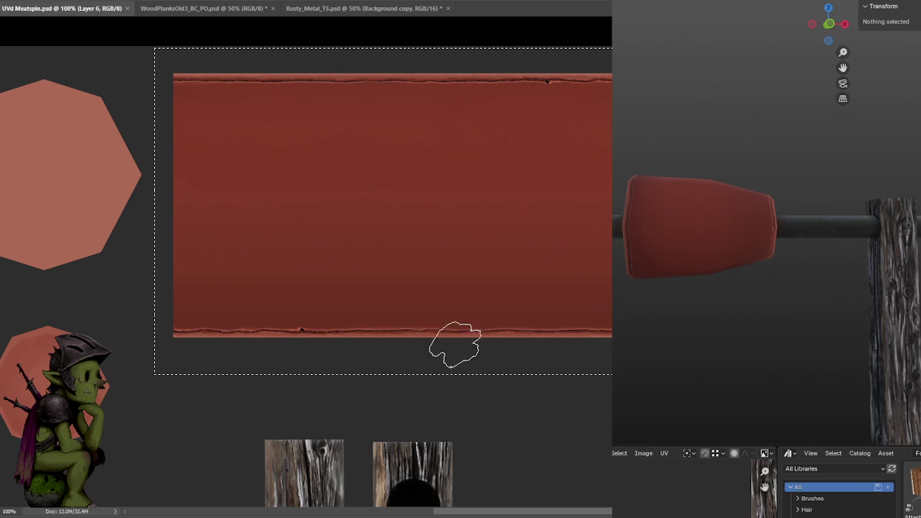
pyautogui.hotkey('ctrl', 's')
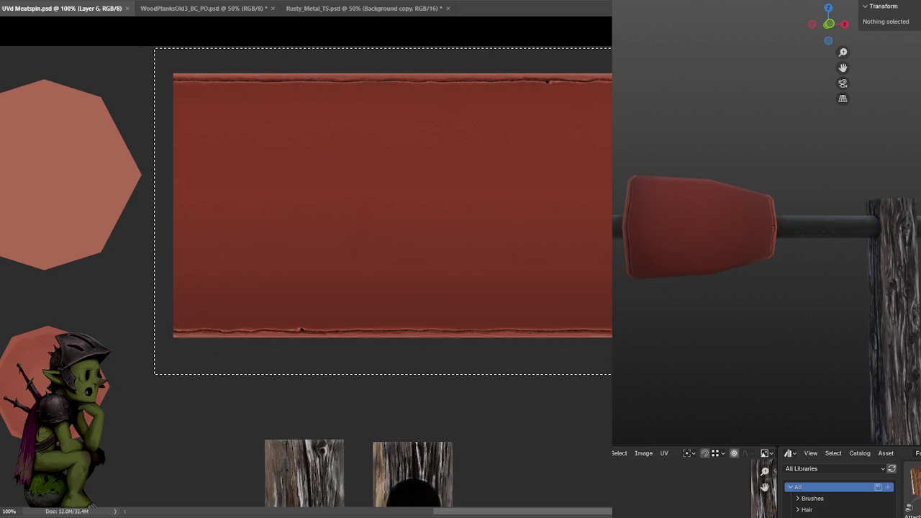
pyautogui.hotkey('ctrl', 's')
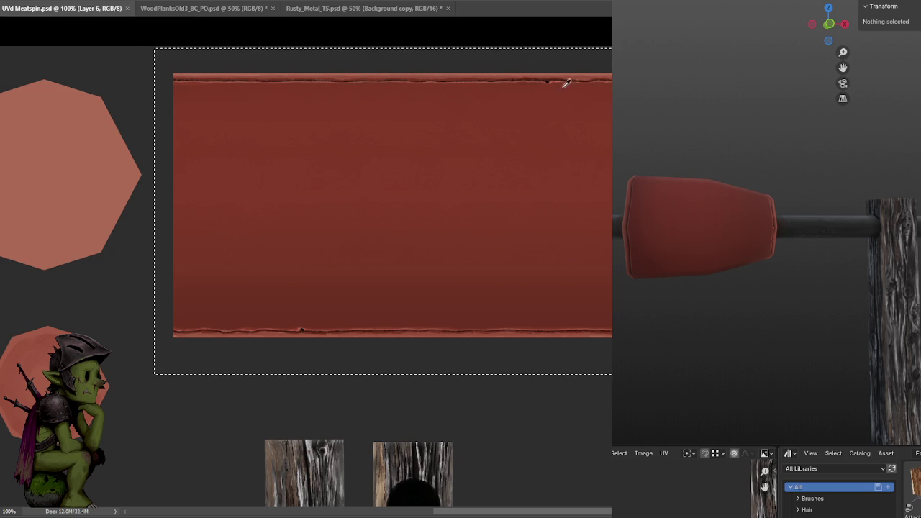
pyautogui.hotkey('ctrl', 'd')
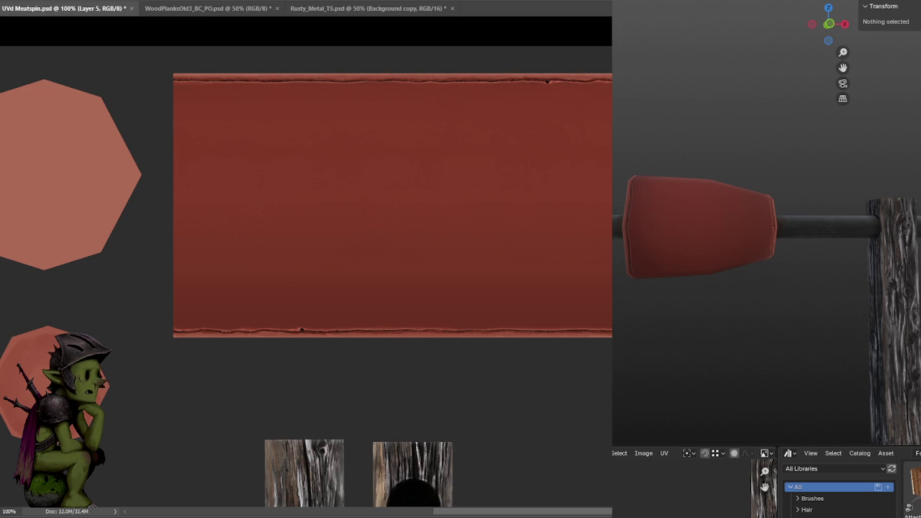
pyautogui.hotkey('ctrl', '-')
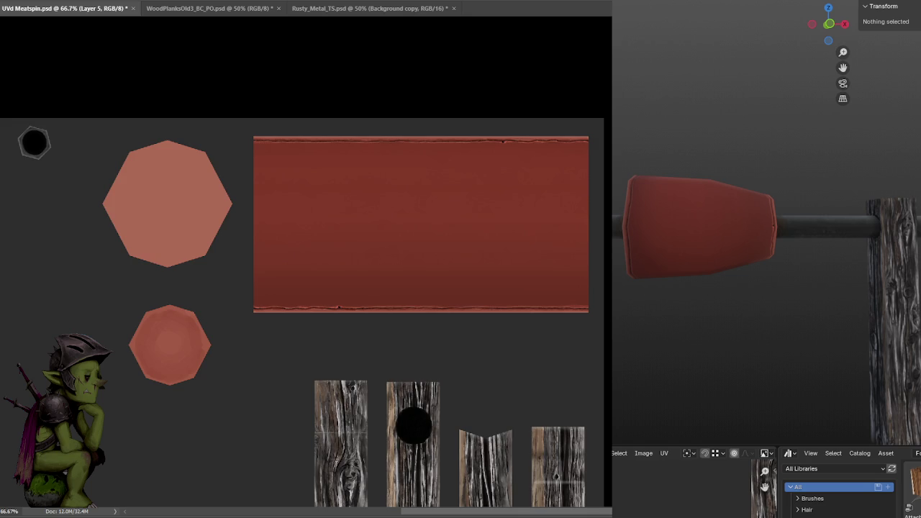
# Save the texture, switch to Layer 6, save again, and zoom back onto the meat strip.
pyautogui.hotkey('ctrl', 's')
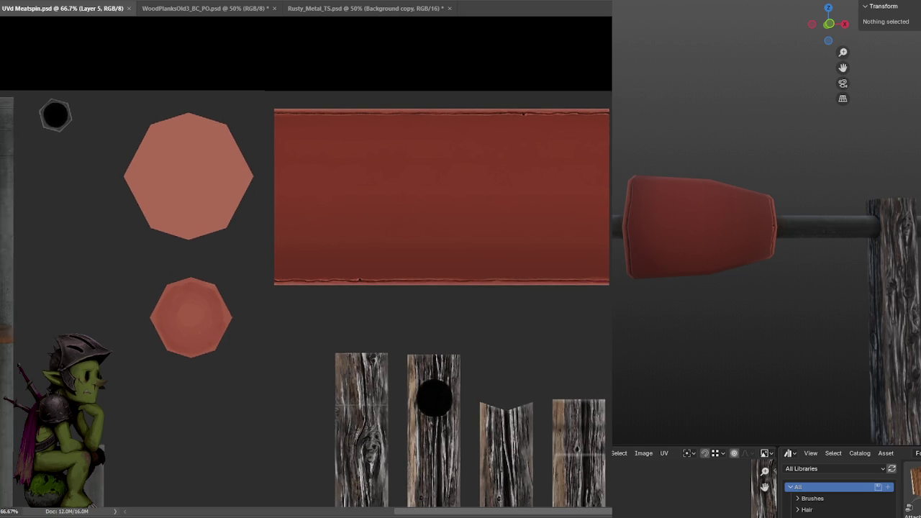
pyautogui.hotkey('ctrl', 'shift', 'alt', 'n')
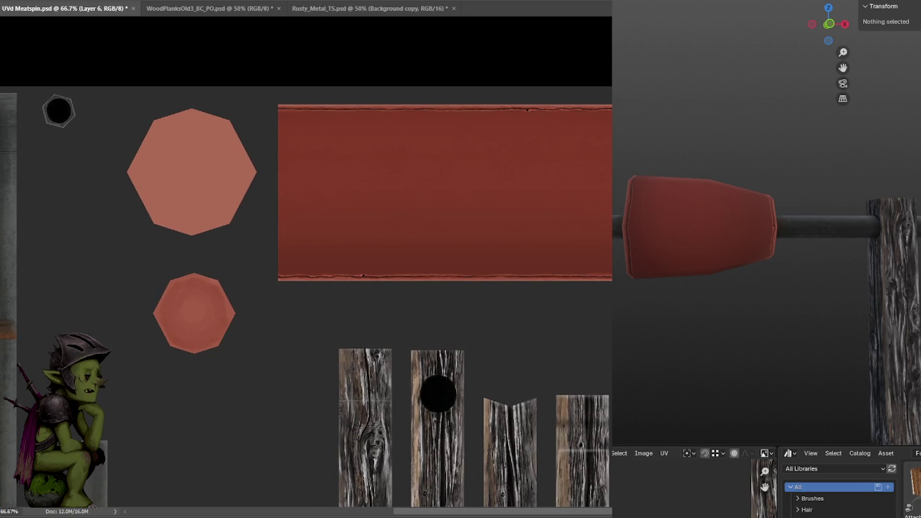
pyautogui.hotkey('ctrl', 's')
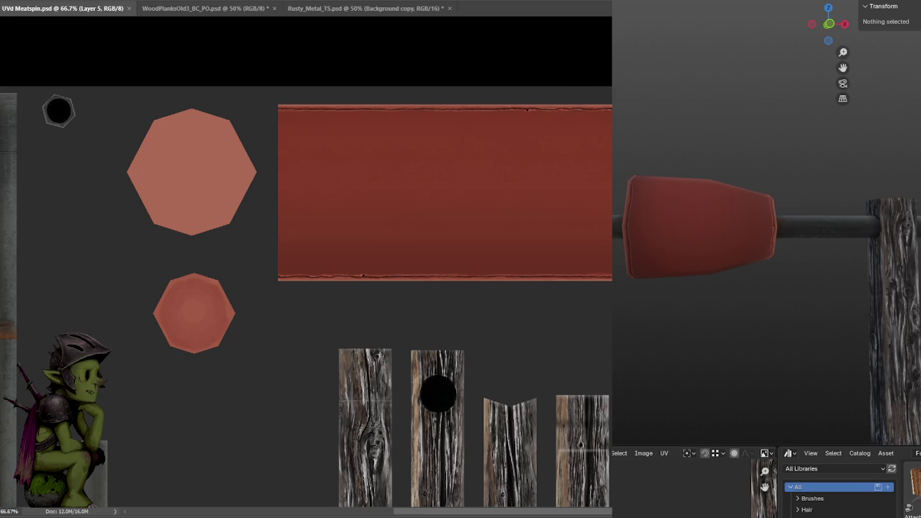
pyautogui.hotkey('ctrl', '+')
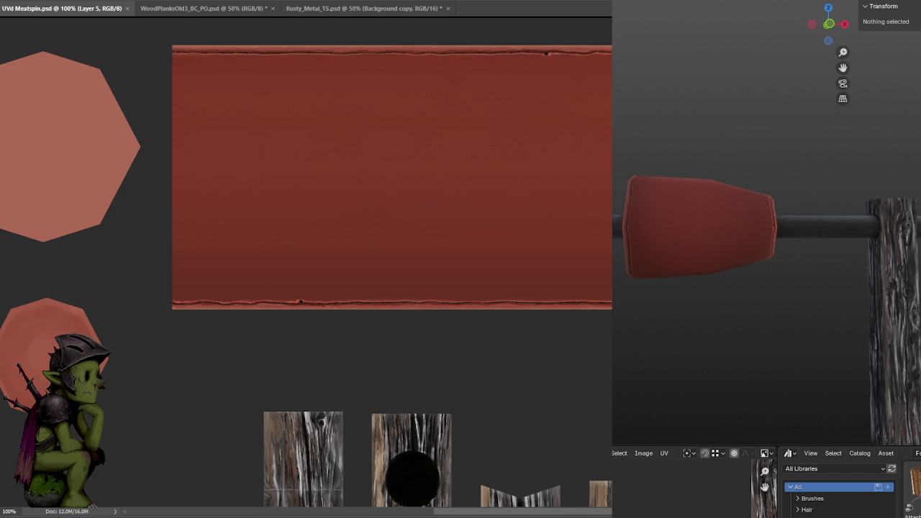
# Paint the top and bottom border lines and a first diagonal across the strip, then save.
pyautogui.moveTo(612, 68)
pyautogui.mouseDown()
pyautogui.moveTo(190, 67)
pyautogui.moveTo(612, 68)
pyautogui.mouseUp()
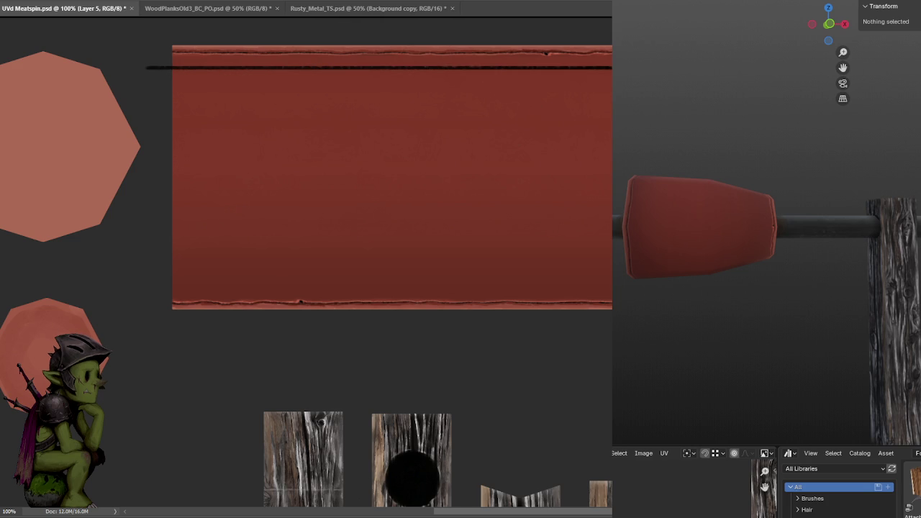
pyautogui.moveTo(612, 288)
pyautogui.mouseDown()
pyautogui.moveTo(144, 288)
pyautogui.moveTo(611, 288)
pyautogui.mouseUp()
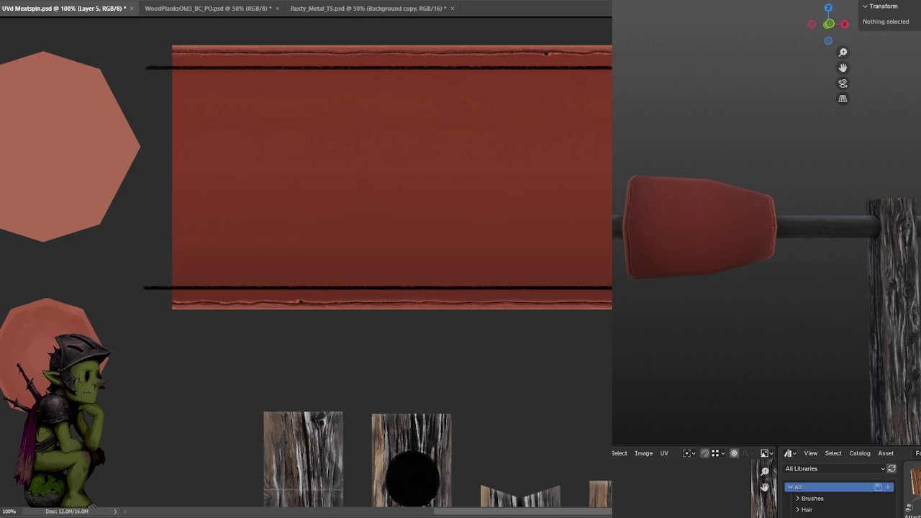
pyautogui.moveTo(611, 101); pyautogui.dragTo(446, 287)
pyautogui.moveTo(520, 204); pyautogui.dragTo(612, 104)
pyautogui.hotkey('ctrl', 's')
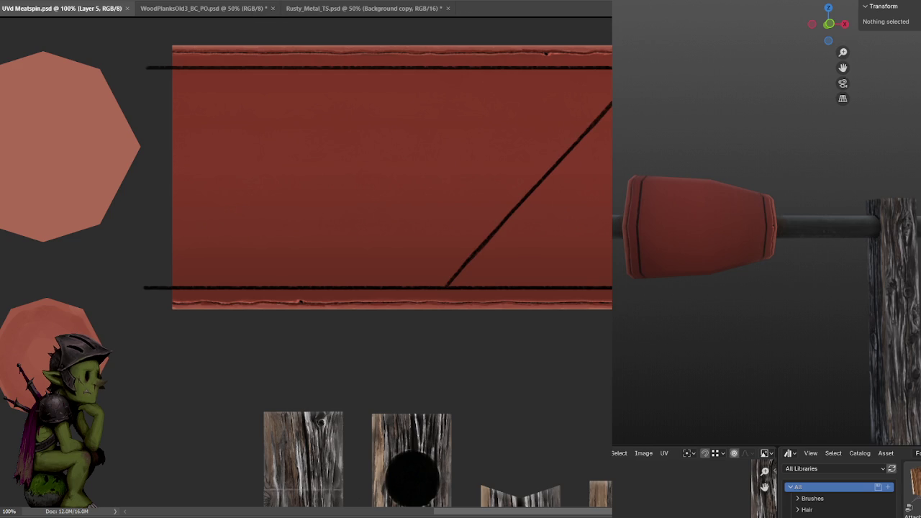
pyautogui.hotkey('ctrl', 'z')
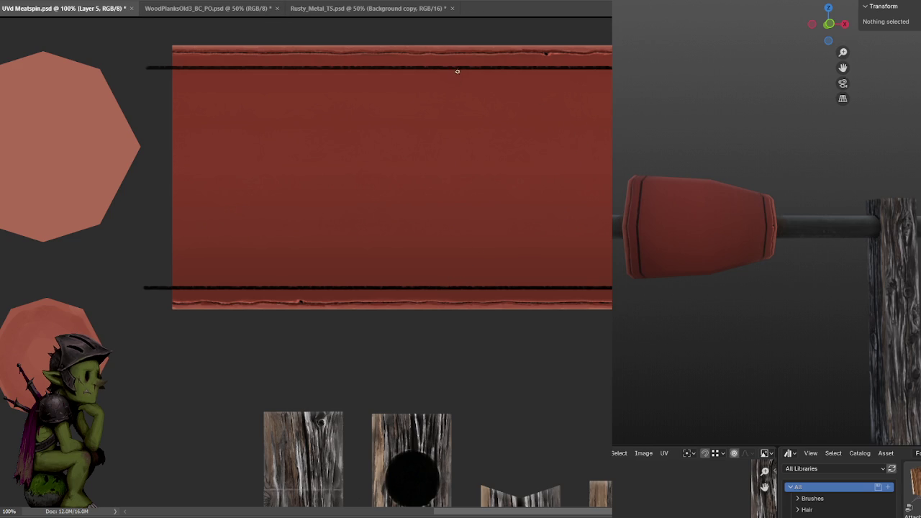
pyautogui.moveTo(460, 67); pyautogui.dragTo(376, 173)
pyautogui.moveTo(286, 282); pyautogui.dragTo(464, 67)
pyautogui.hotkey('ctrl', 's')
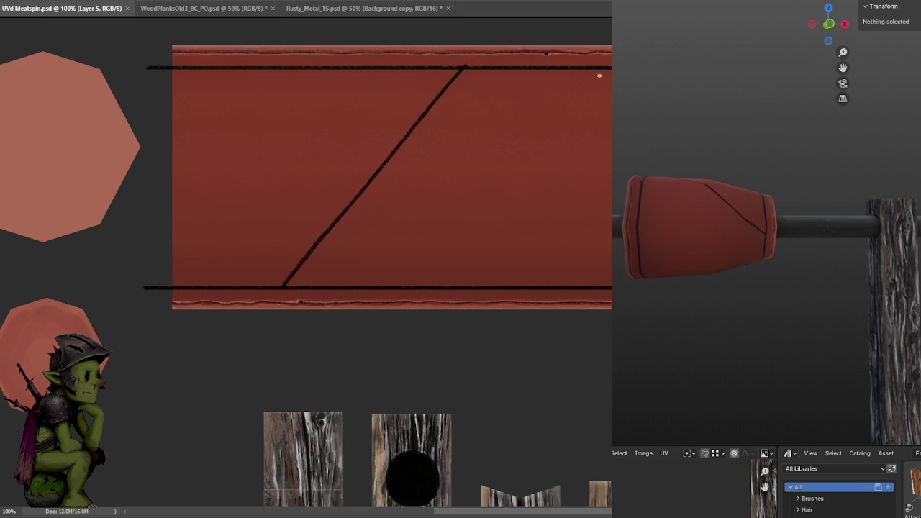
# Add a second diagonal stroke, undoing misplaced strokes, and save to refresh the model.
pyautogui.click(523, 285)
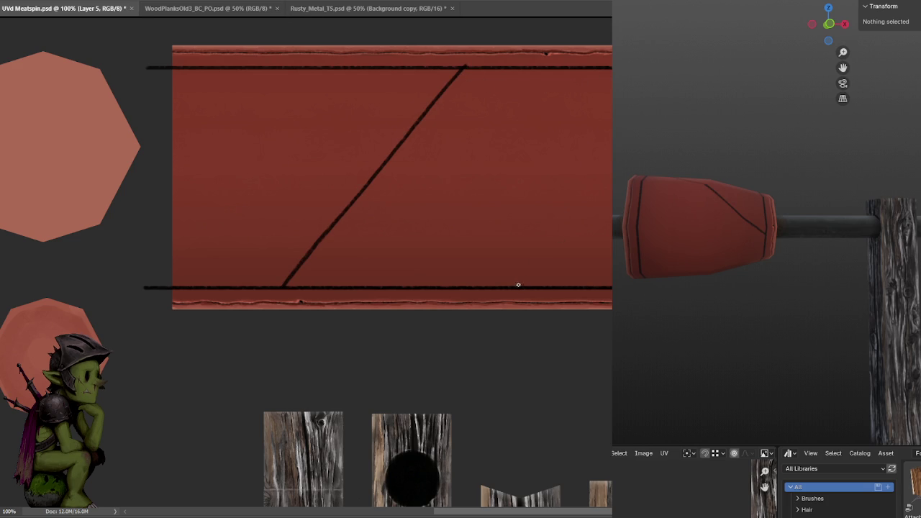
pyautogui.moveTo(469, 288)
pyautogui.mouseDown()
pyautogui.moveTo(612, 123)
pyautogui.moveTo(504, 265)
pyautogui.mouseUp()
pyautogui.hotkey('ctrl', 'z')
pyautogui.hotkey('ctrl', 'z')
pyautogui.moveTo(612, 148)
pyautogui.mouseDown()
pyautogui.moveTo(506, 288)
pyautogui.moveTo(611, 154)
pyautogui.mouseUp()
pyautogui.hotkey('ctrl', 'z')
pyautogui.hotkey('ctrl', 's')
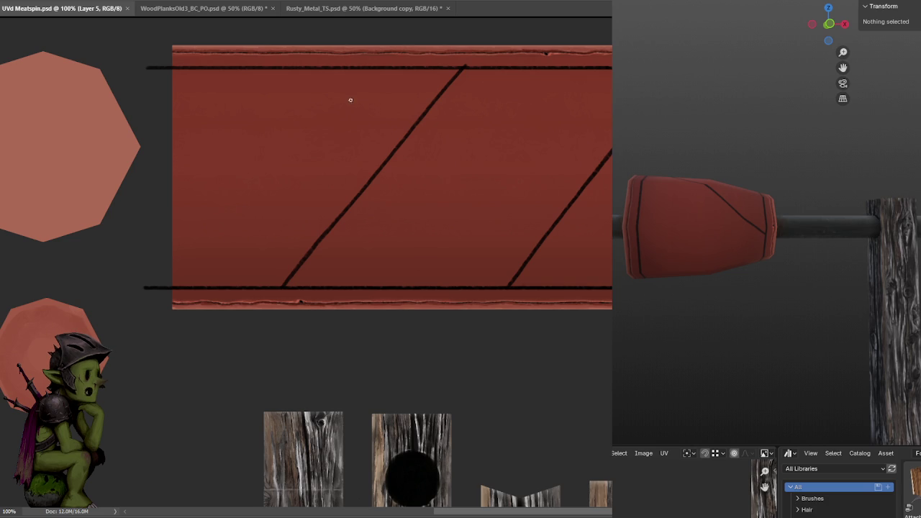
# Paint crossing diagonals from the top left and bottom border, then save the X lines.
pyautogui.moveTo(181, 72)
pyautogui.mouseDown()
pyautogui.moveTo(334, 282)
pyautogui.moveTo(180, 69)
pyautogui.mouseUp()
pyautogui.moveTo(372, 72)
pyautogui.mouseDown()
pyautogui.moveTo(504, 216)
pyautogui.moveTo(512, 238)
pyautogui.moveTo(434, 119)
pyautogui.moveTo(567, 286)
pyautogui.moveTo(456, 156)
pyautogui.mouseUp()
pyautogui.hotkey('ctrl', 'z')
pyautogui.hotkey('ctrl', 'z')
pyautogui.hotkey('ctrl', 'z')
pyautogui.moveTo(558, 286)
pyautogui.mouseDown()
pyautogui.moveTo(395, 70)
pyautogui.moveTo(556, 283)
pyautogui.mouseUp()
pyautogui.hotkey('ctrl', 's')
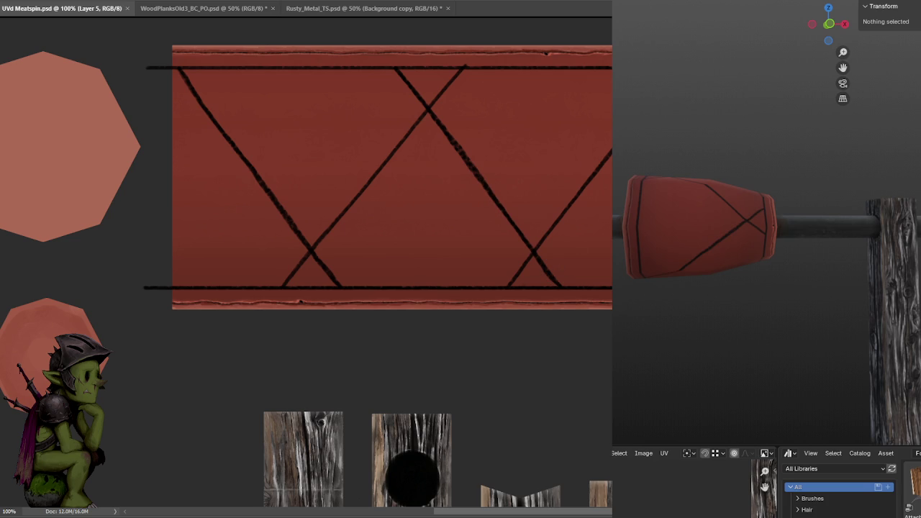
# Redraw the thin crossing diagonals, undoing each failed attempt, and save to update the model.
pyautogui.hotkey('ctrl', 'z')
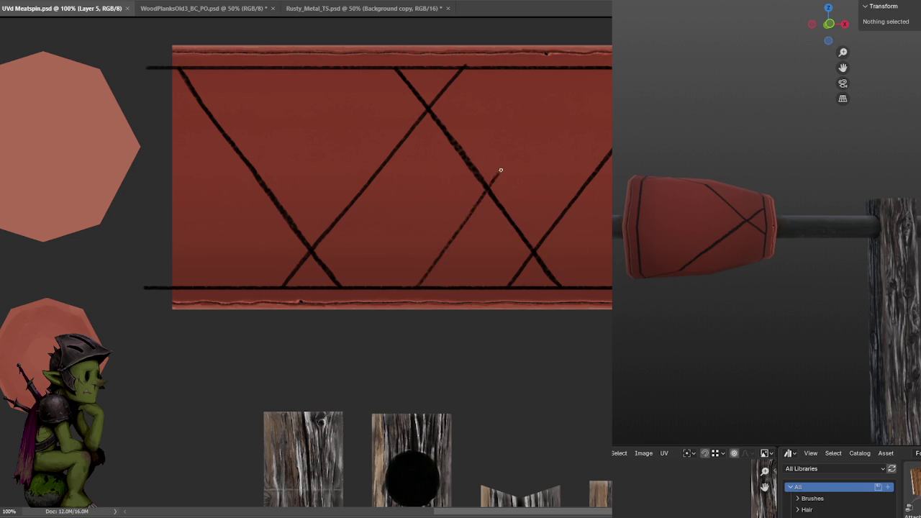
pyautogui.moveTo(386, 287); pyautogui.dragTo(530, 108)
pyautogui.hotkey('ctrl', 'z')
pyautogui.moveTo(576, 70)
pyautogui.mouseDown()
pyautogui.moveTo(395, 287)
pyautogui.moveTo(563, 70)
pyautogui.mouseUp()
pyautogui.hotkey('ctrl', 'z')
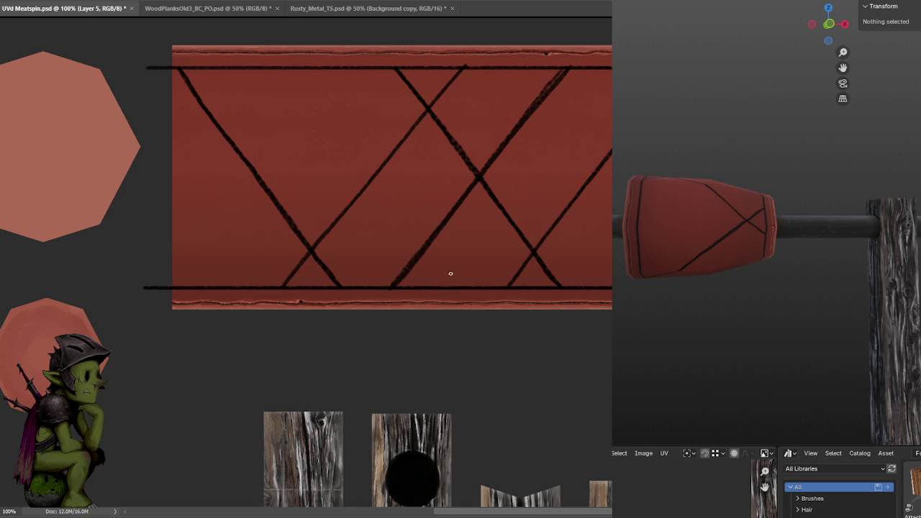
pyautogui.moveTo(463, 285)
pyautogui.mouseDown()
pyautogui.moveTo(290, 76)
pyautogui.moveTo(430, 263)
pyautogui.moveTo(294, 71)
pyautogui.moveTo(463, 283)
pyautogui.mouseUp()
pyautogui.hotkey('ctrl', 'z')
pyautogui.hotkey('ctrl', 'z')
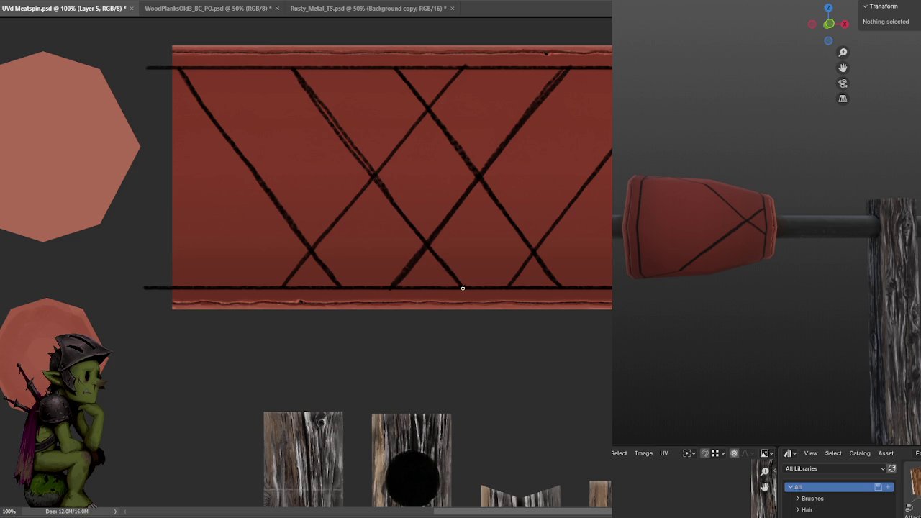
pyautogui.hotkey('ctrl', 's')
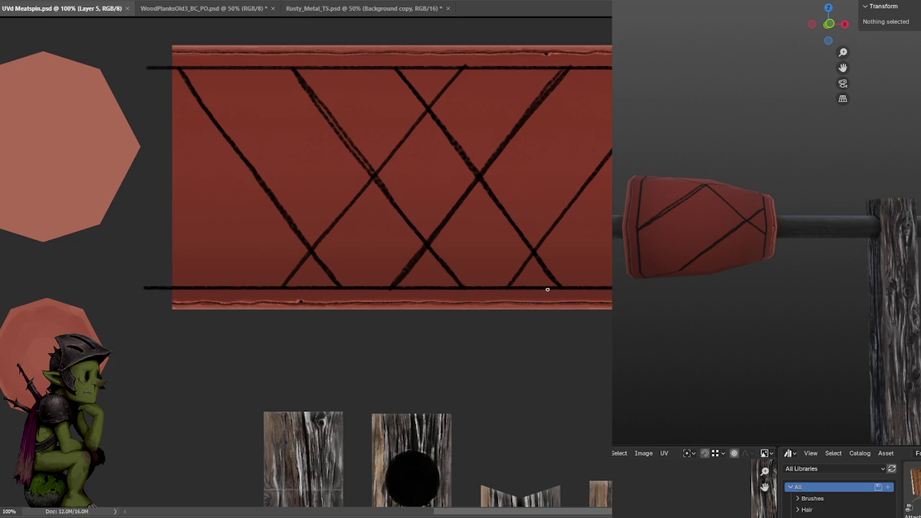
# Orbit Blender to inspect the whole spit and both posts, then undo the crossing strokes.
pyautogui.scroll(-3, 792, 346)
pyautogui.moveTo(792, 346)
pyautogui.mouseDown(button='middle')
pyautogui.moveTo(806, 353)
pyautogui.moveTo(849, 304)
pyautogui.moveTo(840, 271)
pyautogui.moveTo(792, 216)
pyautogui.moveTo(761, 200)
pyautogui.moveTo(703, 194)
pyautogui.moveTo(697, 154)
pyautogui.moveTo(817, 146)
pyautogui.moveTo(920, 225)
pyautogui.moveTo(848, 267)
pyautogui.moveTo(767, 259)
pyautogui.moveTo(741, 240)
pyautogui.moveTo(730, 181)
pyautogui.mouseUp(button='middle')
pyautogui.scroll(2, 742, 235)
pyautogui.scroll(-3, 775, 211)
pyautogui.moveTo(775, 212)
pyautogui.mouseDown(button='middle')
pyautogui.moveTo(744, 279)
pyautogui.moveTo(748, 256)
pyautogui.mouseUp(button='middle')
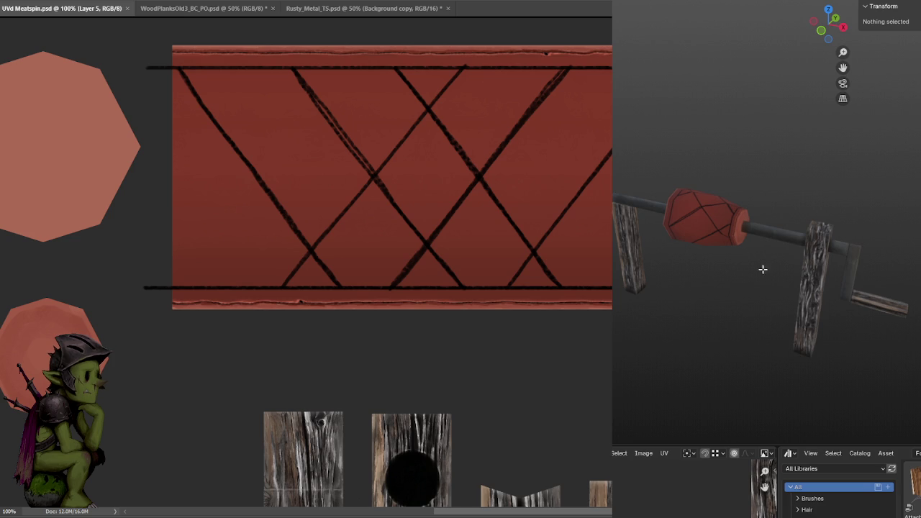
pyautogui.hotkey('ctrl', 'z')
pyautogui.hotkey('ctrl', 'z')
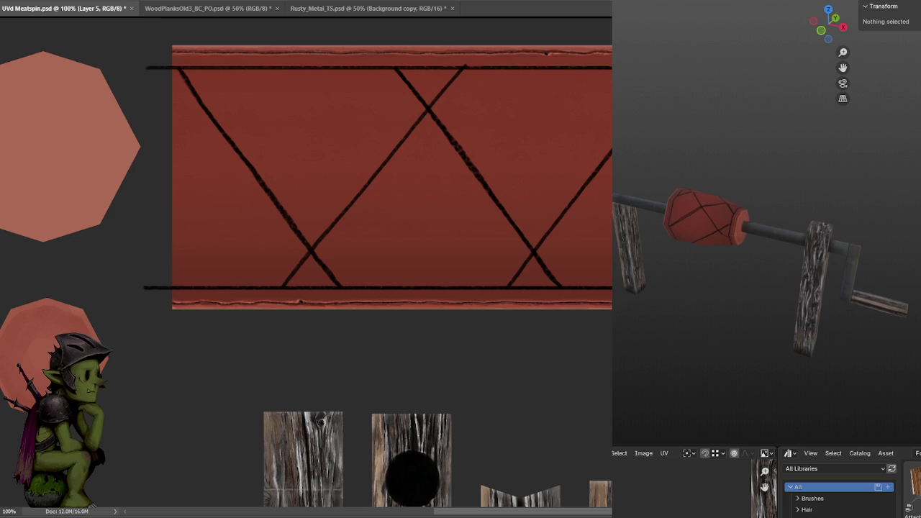
# Undo the remaining lattice strokes and draw straight top, bottom, and middle lines across the strip.
pyautogui.hotkey('ctrl', 'z')
pyautogui.hotkey('ctrl', 'z')
pyautogui.hotkey('ctrl', 'z')
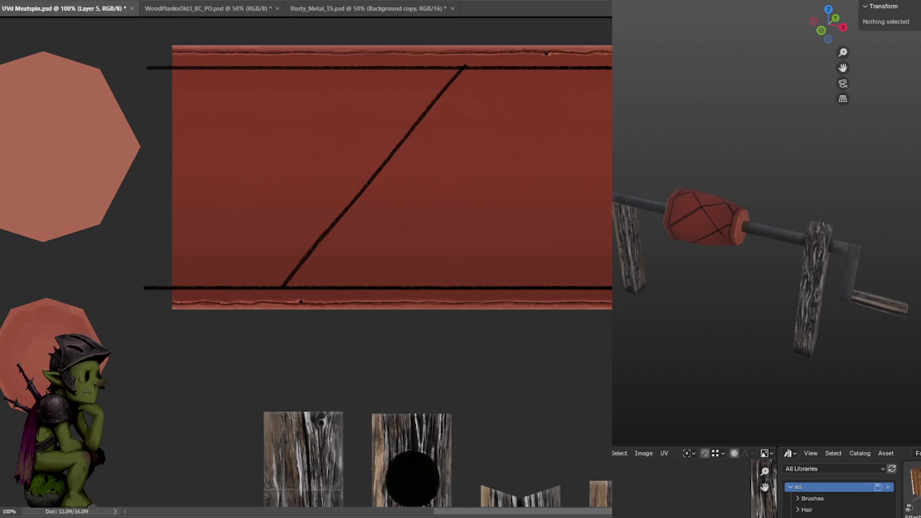
pyautogui.hotkey('ctrl', 'z')
pyautogui.hotkey('ctrl', 'z')
pyautogui.hotkey('ctrl', 'z')
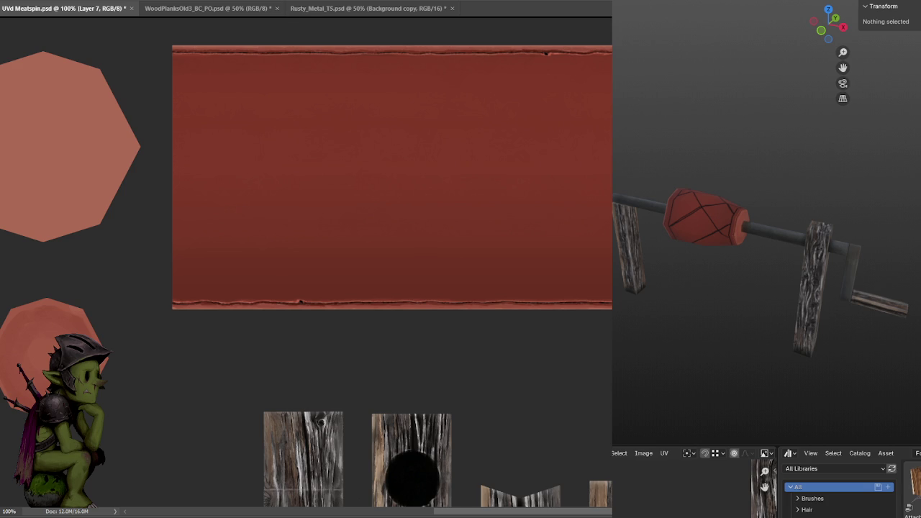
pyautogui.keyDown('shift'); pyautogui.moveTo(612, 71); pyautogui.dragTo(273, 123); pyautogui.keyUp('shift')
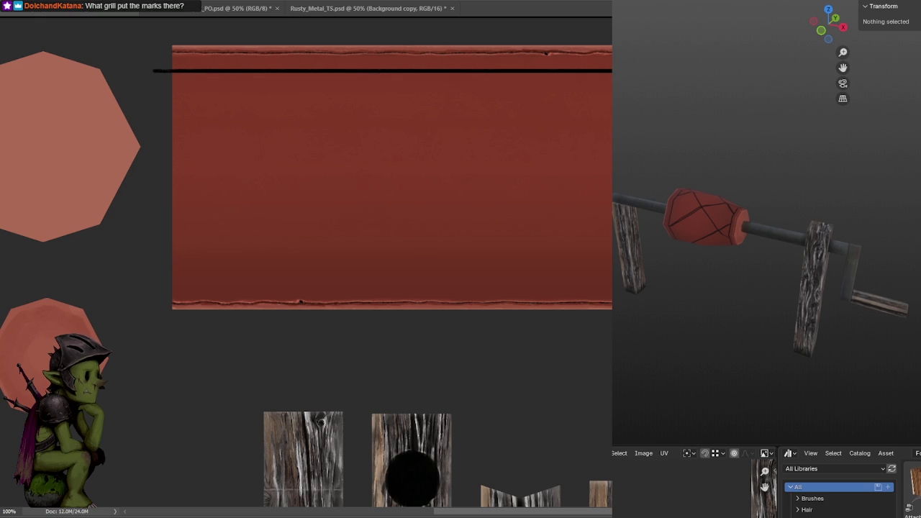
pyautogui.keyDown('shift'); pyautogui.moveTo(612, 290); pyautogui.dragTo(165, 291); pyautogui.keyUp('shift')
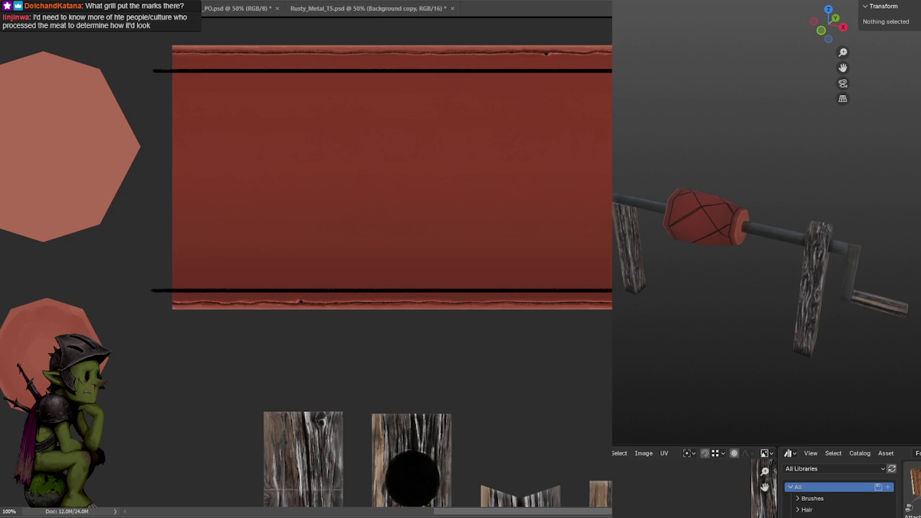
pyautogui.keyDown('shift'); pyautogui.moveTo(612, 198); pyautogui.dragTo(132, 198); pyautogui.keyUp('shift')
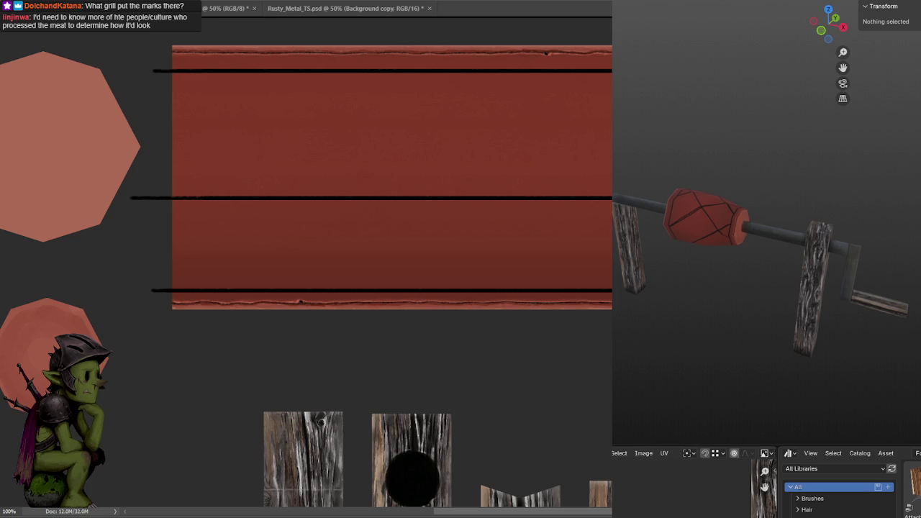
# Stretch the middle line across the strip and rotate it into a steep diagonal.
pyautogui.hotkey('ctrl', 'z')
pyautogui.hotkey('ctrl', 'shift', 'z')
pyautogui.hotkey('ctrl', 'z')
pyautogui.hotkey('ctrl', 'shift', 'z')
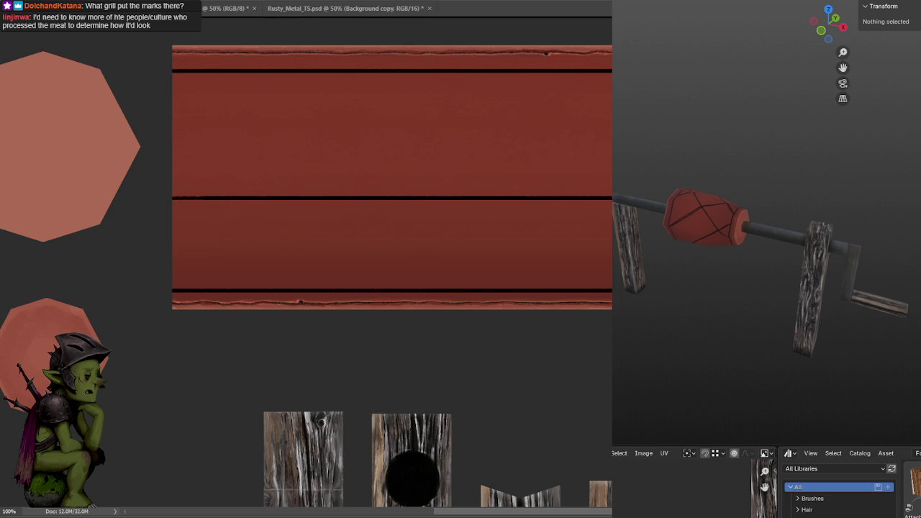
pyautogui.moveTo(422, 198); pyautogui.dragTo(412, 197)
pyautogui.moveTo(129, 197)
pyautogui.mouseDown()
pyautogui.moveTo(487, 360)
pyautogui.moveTo(611, 432)
pyautogui.moveTo(589, 99)
pyautogui.moveTo(567, 59)
pyautogui.mouseUp()
# Commit the rotated line and trim its ends overhanging the top and bottom borders.
pyautogui.press('Return')
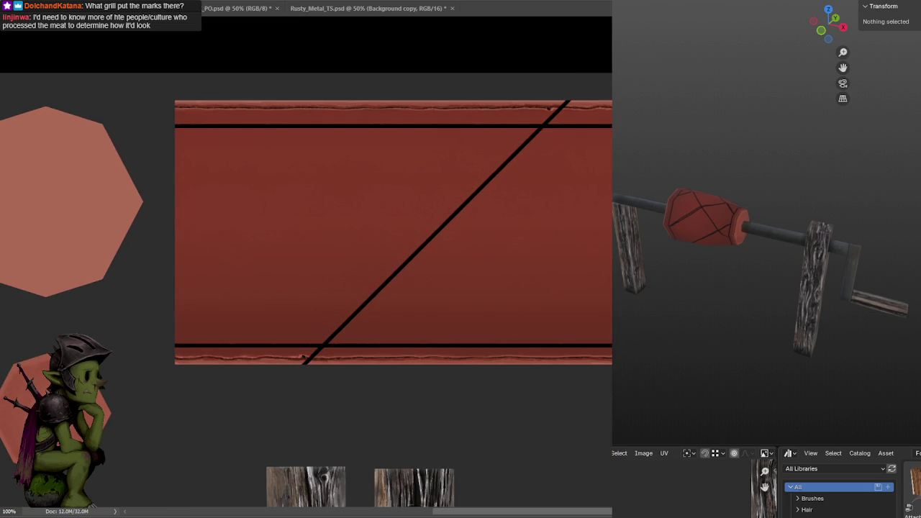
pyautogui.click(33, 55)
pyautogui.moveTo(444, 122); pyautogui.dragTo(443, 74)
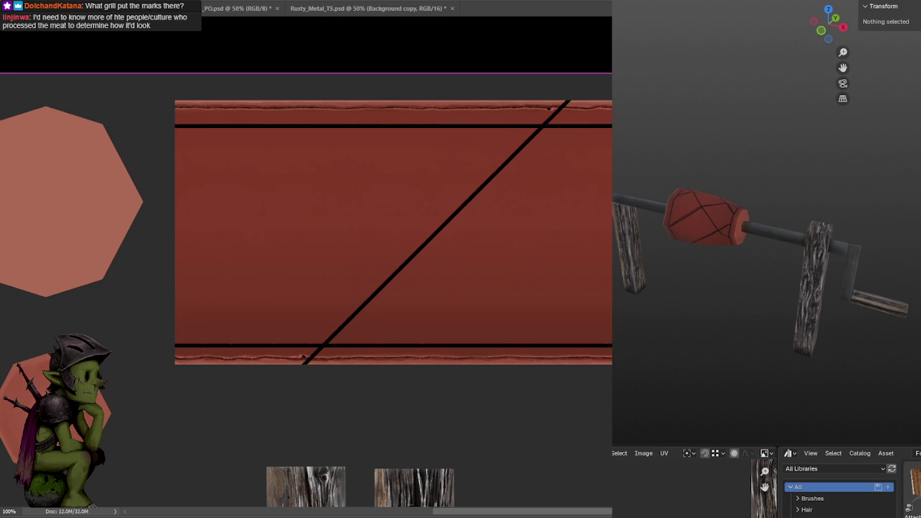
pyautogui.press('Delete')
pyautogui.hotkey('ctrl', 'd')
pyautogui.moveTo(279, 347); pyautogui.dragTo(382, 403)
pyautogui.press('Delete')
pyautogui.hotkey('ctrl', 'd')
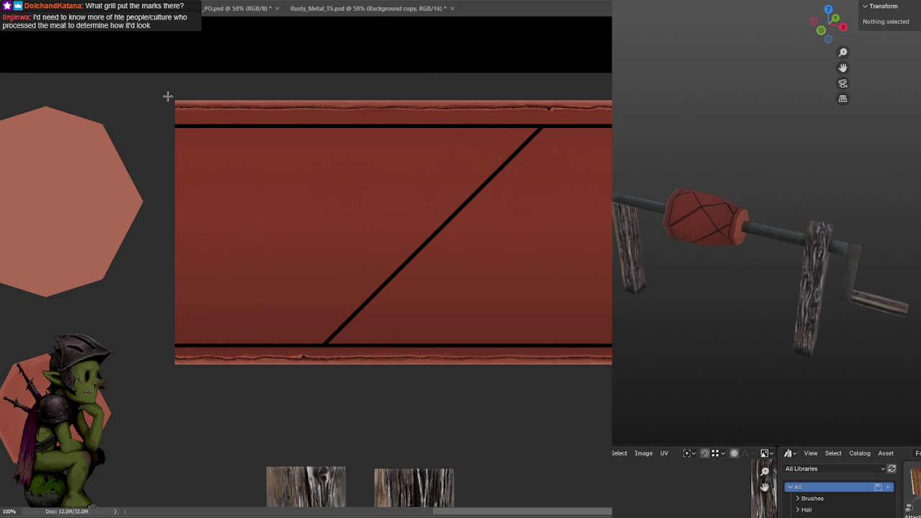
# Slide the diagonal into place on the right and place a copy near the left end.
pyautogui.moveTo(406, 227); pyautogui.dragTo(366, 239)
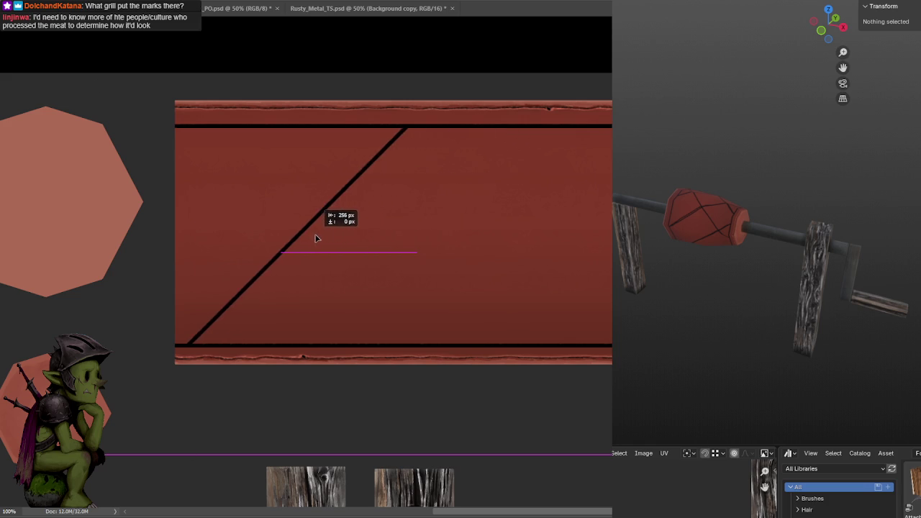
pyautogui.hotkey('ctrl', 'z')
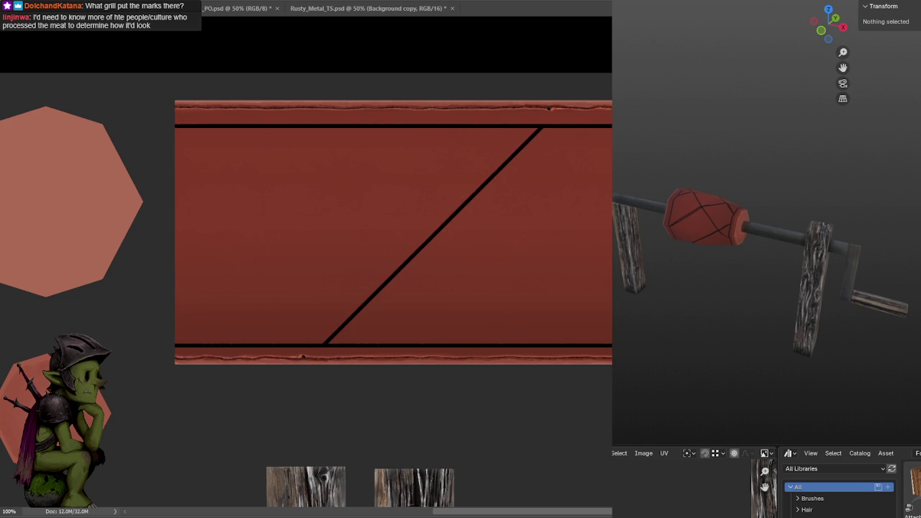
pyautogui.moveTo(190, 107); pyautogui.dragTo(591, 354)
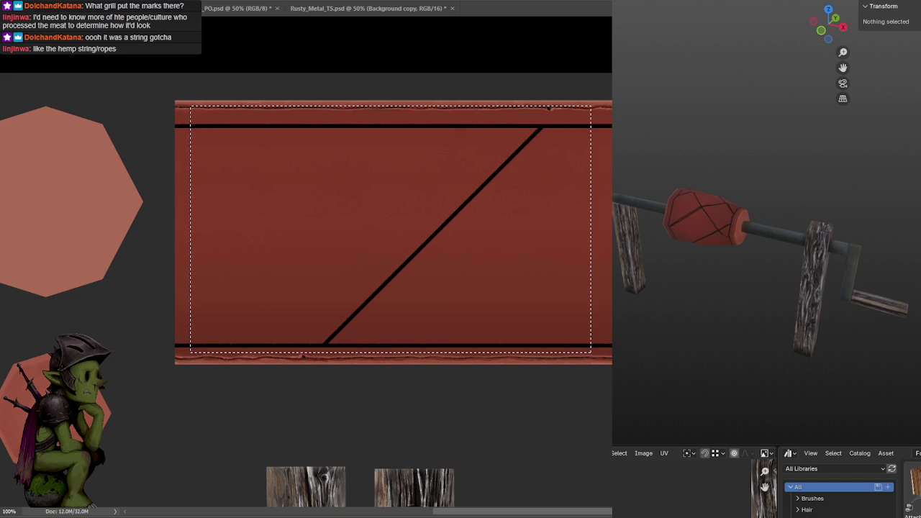
pyautogui.hotkey('ctrl', 'd')
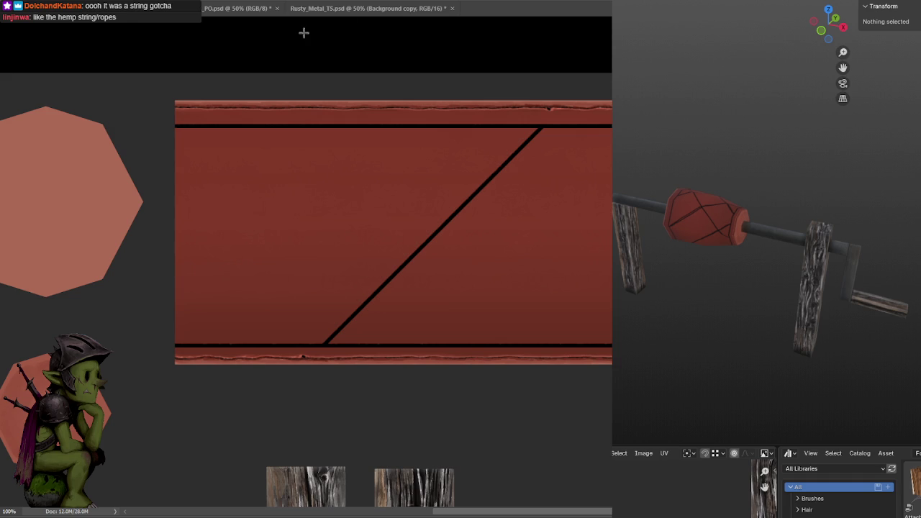
pyautogui.moveTo(533, 187); pyautogui.dragTo(774, 187)
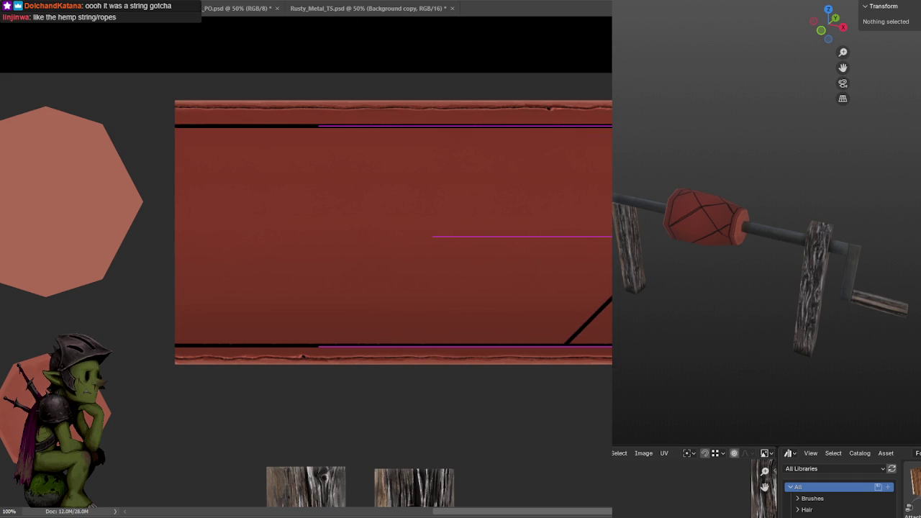
pyautogui.moveTo(775, 188); pyautogui.dragTo(764, 188)
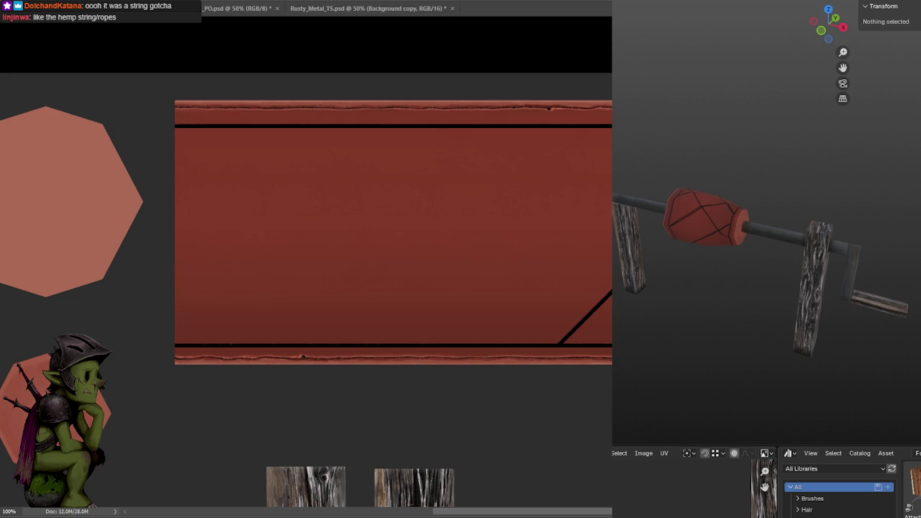
pyautogui.keyDown('alt'); pyautogui.moveTo(502, 238); pyautogui.dragTo(103, 247); pyautogui.keyUp('alt')
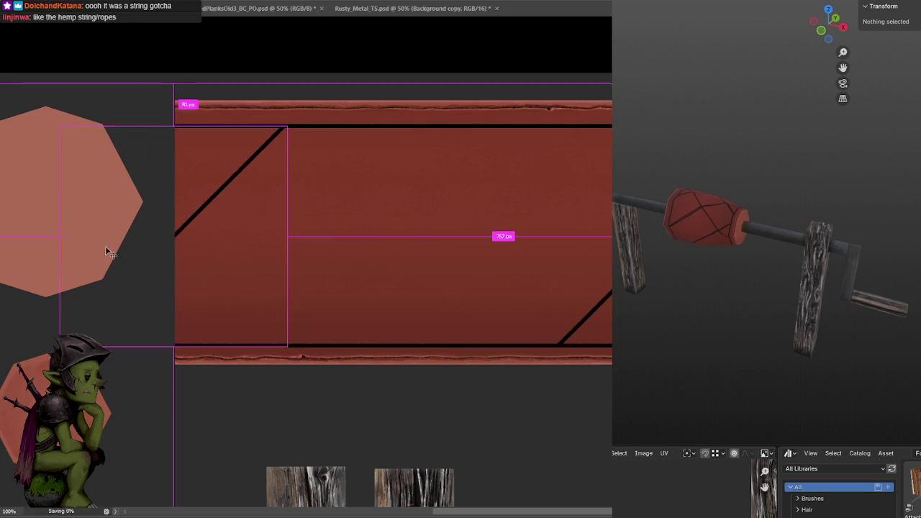
# Zoom Blender onto the red handle, shift the diagonal layer about 14 px left, then zoom out.
pyautogui.scroll(3, 729, 207)
pyautogui.scroll(2, 777, 149)
pyautogui.scroll(2, 751, 189)
pyautogui.moveTo(751, 189)
pyautogui.mouseDown(button='middle')
pyautogui.moveTo(816, 169)
pyautogui.moveTo(851, 216)
pyautogui.moveTo(829, 161)
pyautogui.moveTo(798, 177)
pyautogui.mouseUp(button='middle')
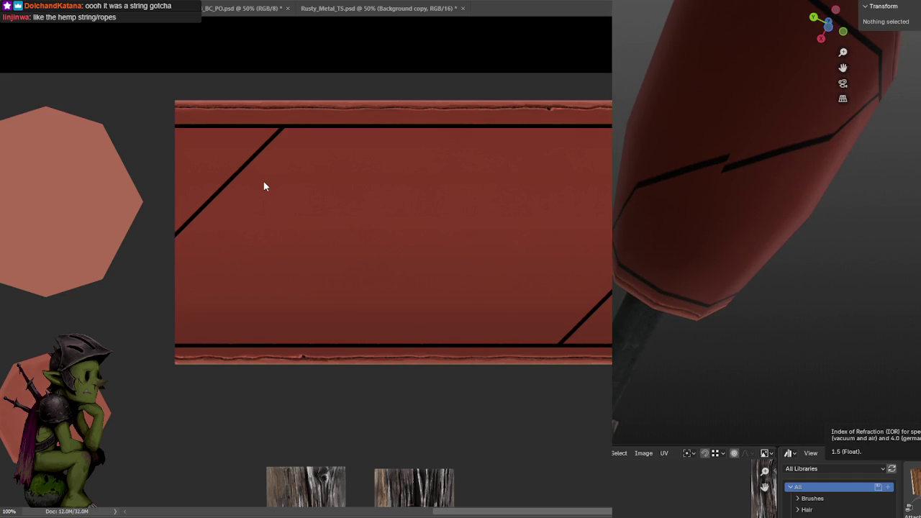
pyautogui.moveTo(251, 183); pyautogui.dragTo(244, 175)
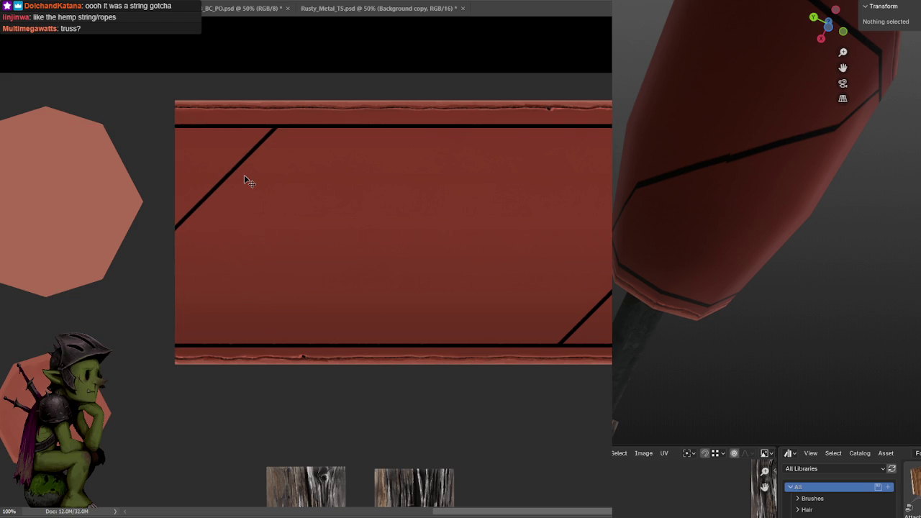
pyautogui.press('Left')
pyautogui.press('Left')
pyautogui.press('Left')
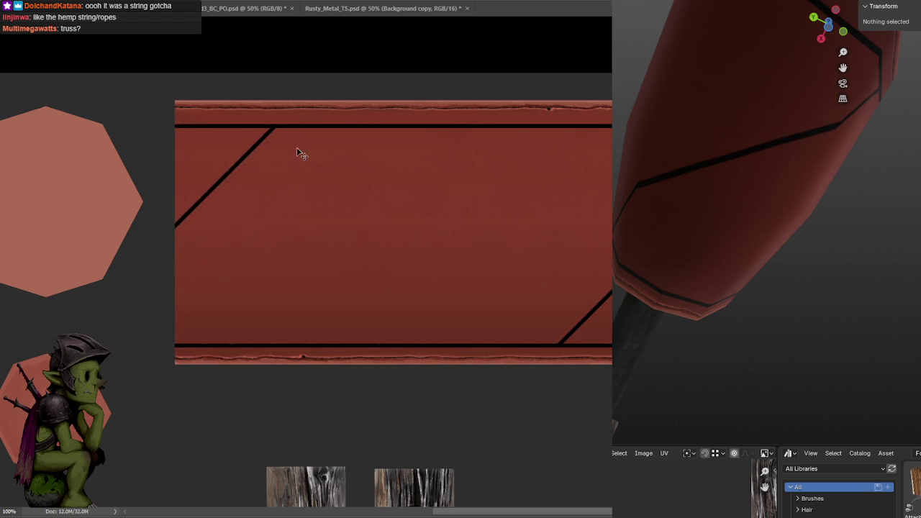
pyautogui.hotkey('ctrl', '-')
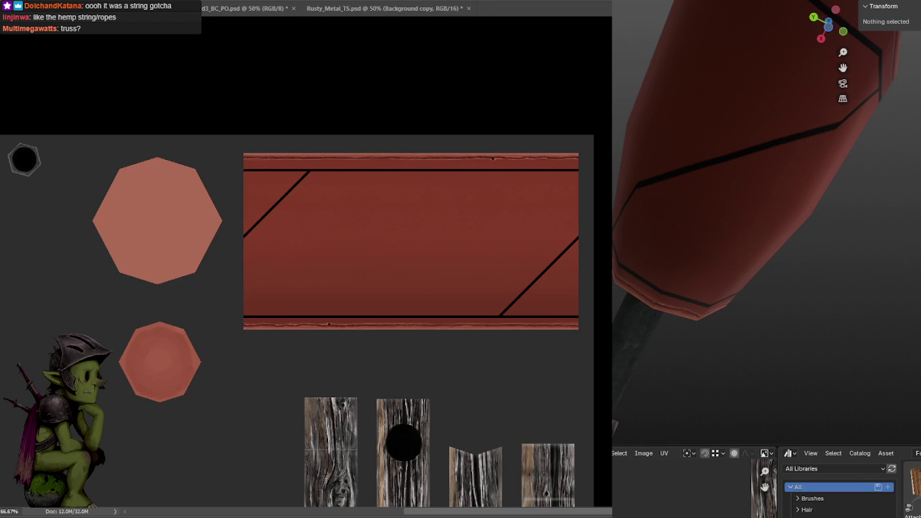
# Flip the diagonal line layer horizontally into a crisscross and save the texture.
pyautogui.press('Escape')
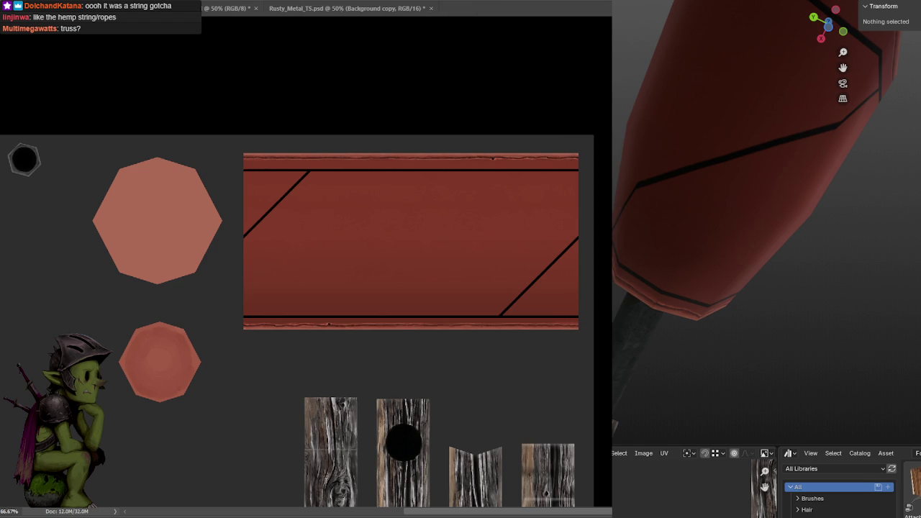
pyautogui.hotkey('ctrl', 't')
pyautogui.rightClick(373, 250)
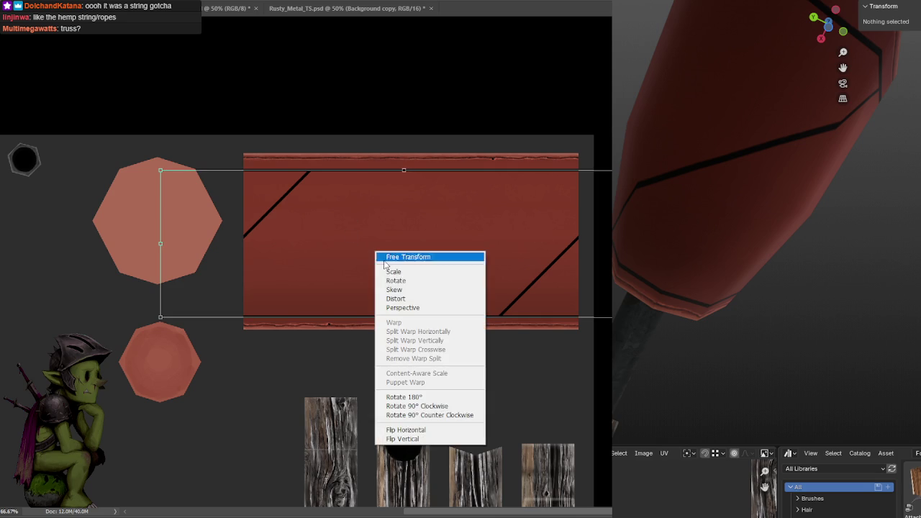
pyautogui.click(427, 431)
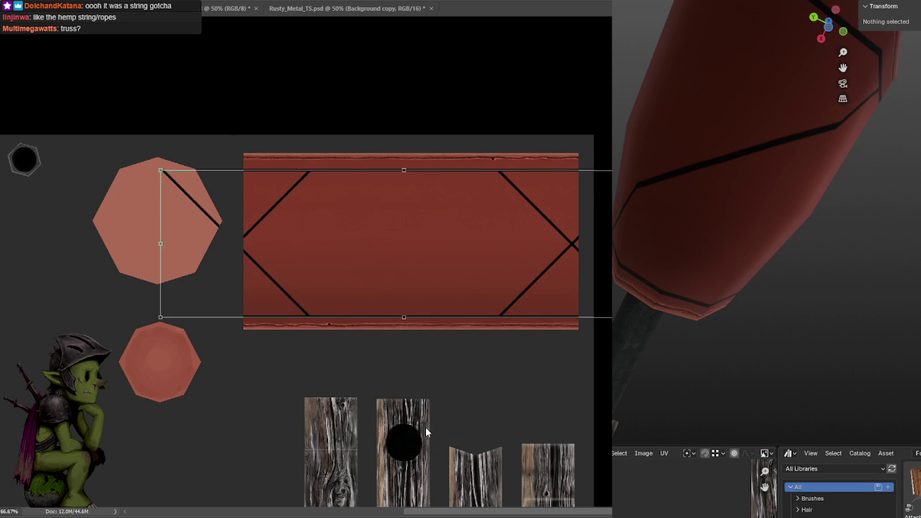
pyautogui.hotkey('ctrl', 's')
pyautogui.click(441, 181)
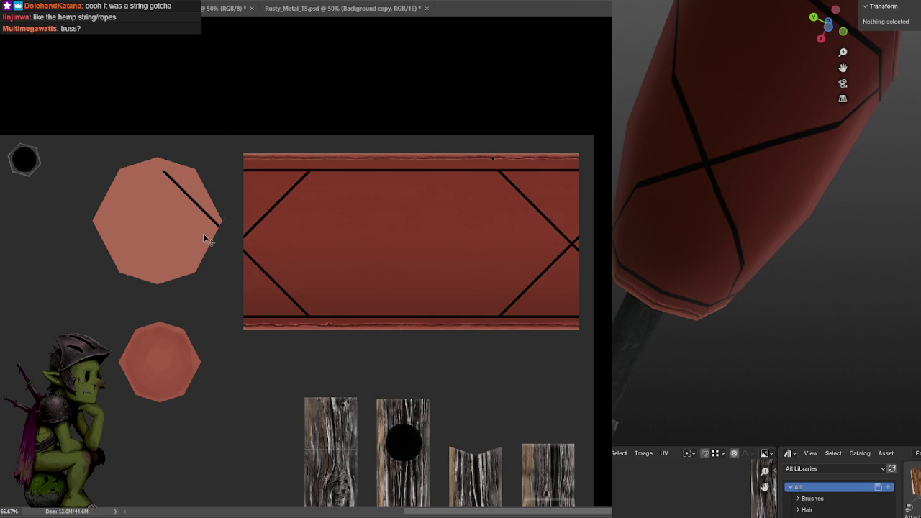
# Select and delete the stray diagonal line on the large octagon.
pyautogui.moveTo(236, 198); pyautogui.dragTo(194, 130)
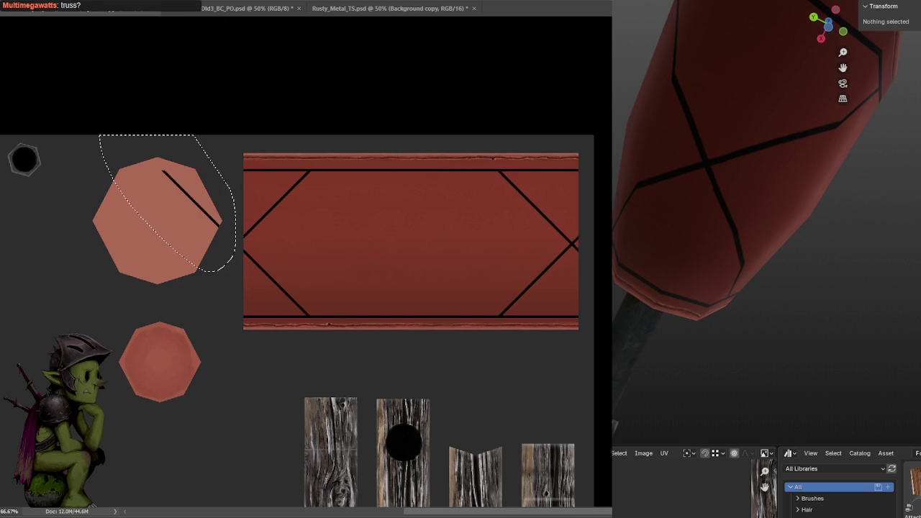
pyautogui.press('Delete')
pyautogui.hotkey('ctrl', 'd')
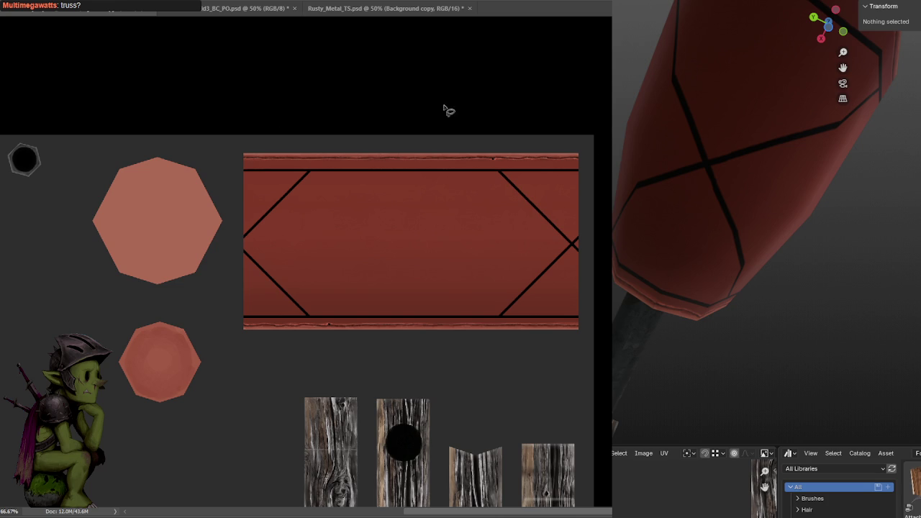
pyautogui.press('v')
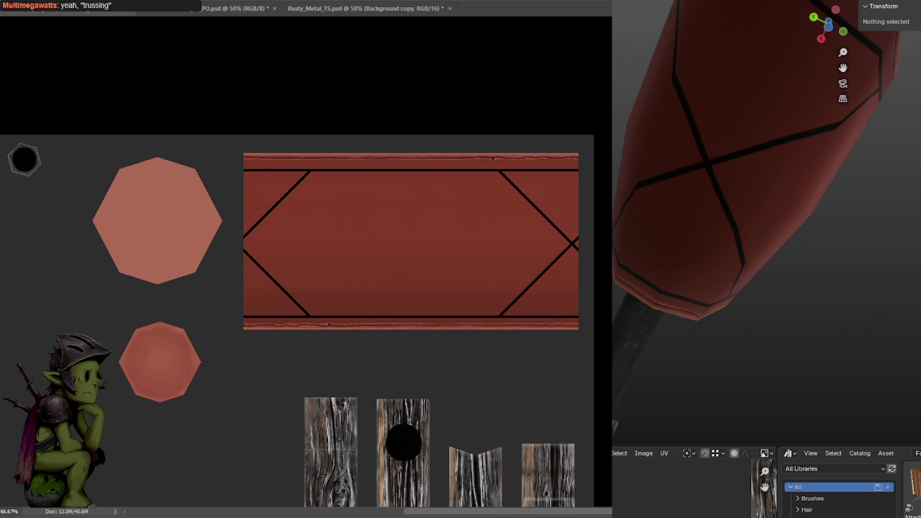
# Switch from Photoshop to the browser showing Bing results for 'truss meat'.
pyautogui.hotkey('alt', 'Tab')
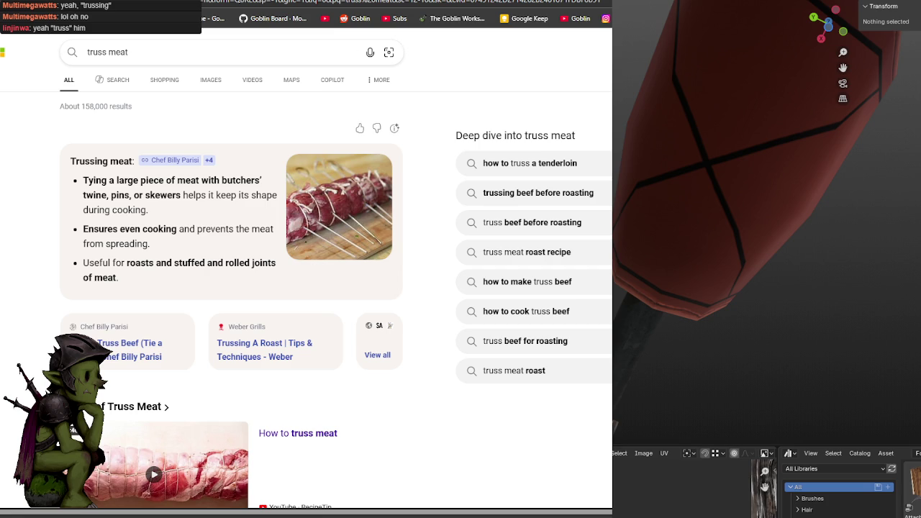
# Scroll through the Bing 'truss meat' results.
pyautogui.scroll(-2, 160, 292)
pyautogui.scroll(-5, 205, 225)
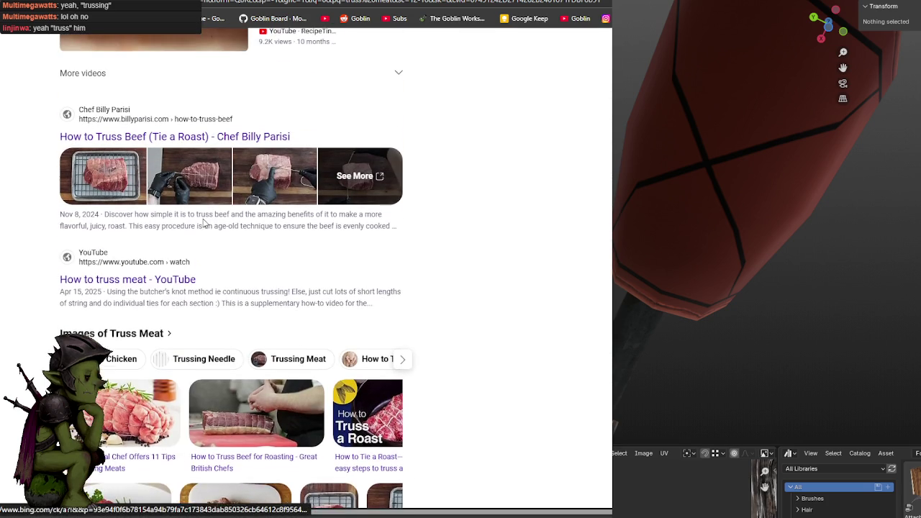
pyautogui.scroll(-4, 199, 225)
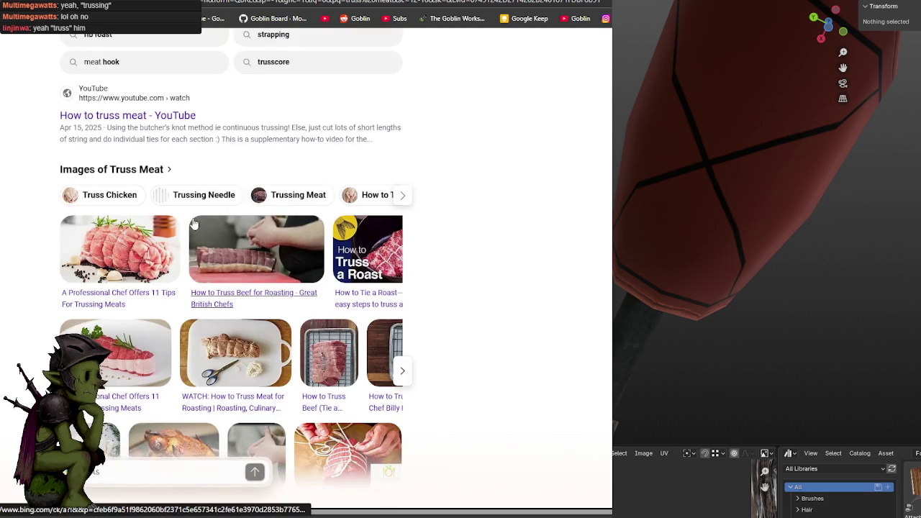
pyautogui.scroll(-3, 302, 191)
pyautogui.scroll(-5, 303, 191)
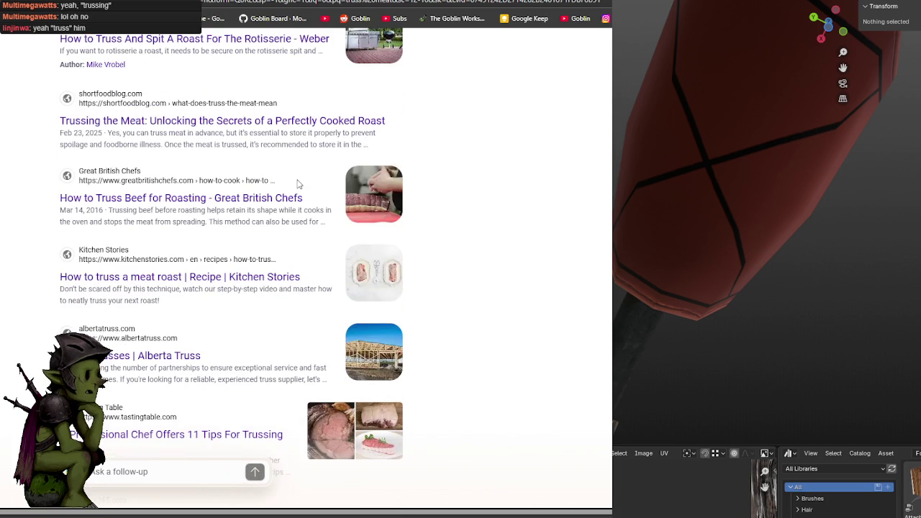
pyautogui.scroll(-3, 335, 207)
pyautogui.scroll(5, 334, 207)
pyautogui.scroll(4, 338, 204)
pyautogui.scroll(3, 338, 205)
# Search Bing for 'truss meat diagonal', browse the results, and return to Photoshop.
pyautogui.click(158, 51)
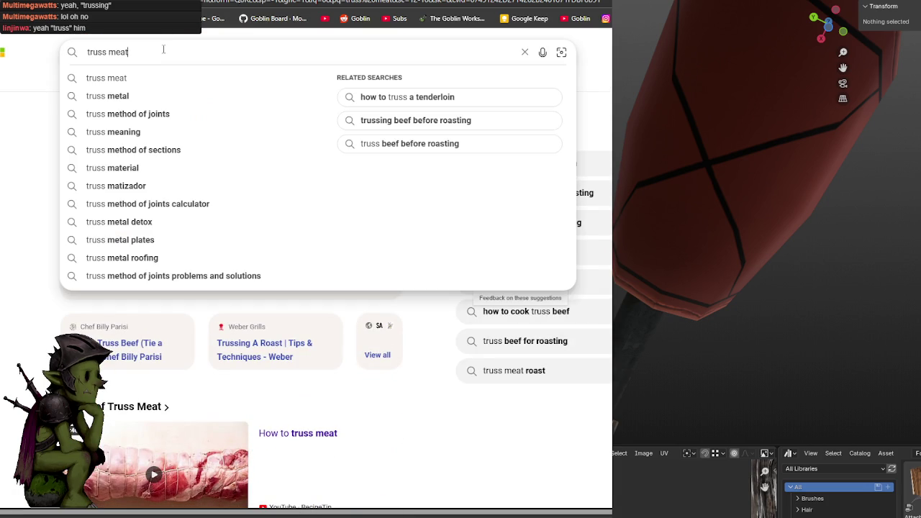
pyautogui.write(' diagonal')
pyautogui.press('Return')
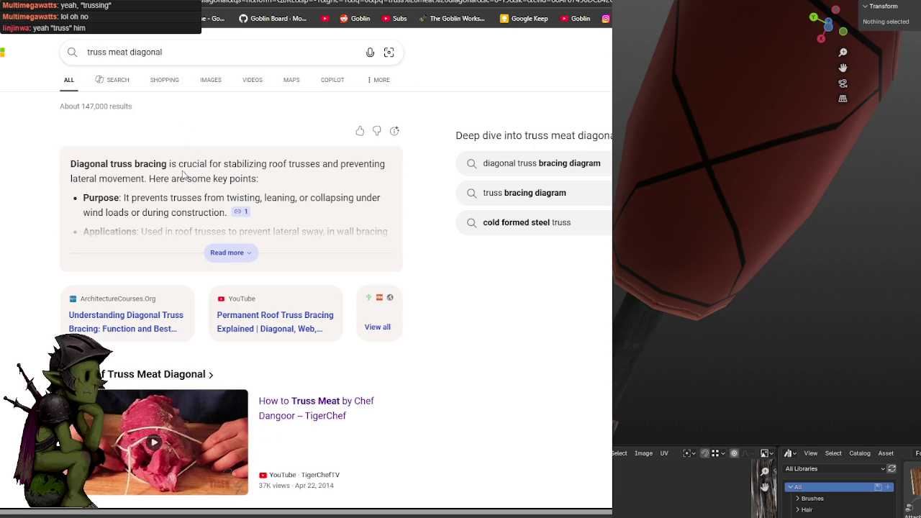
pyautogui.scroll(-1, 184, 175)
pyautogui.scroll(-5, 184, 176)
pyautogui.scroll(-4, 184, 180)
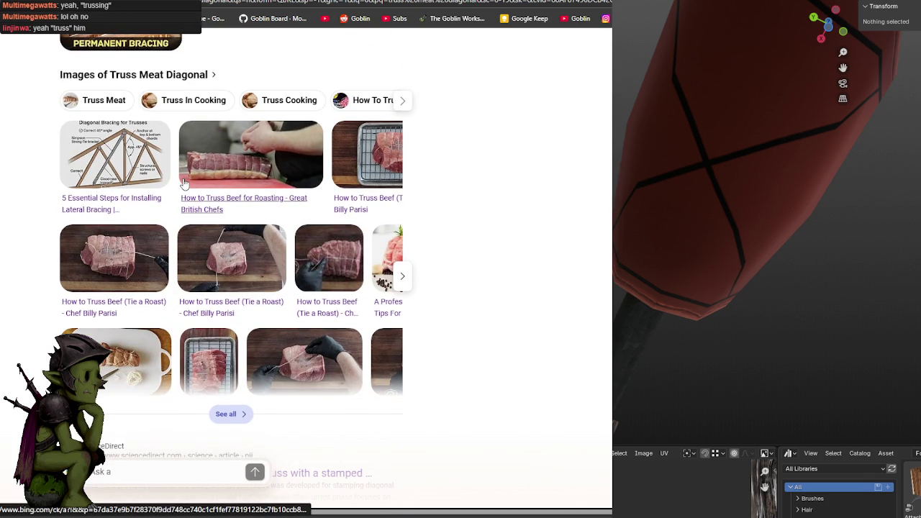
pyautogui.scroll(-3, 184, 183)
pyautogui.scroll(4, 184, 183)
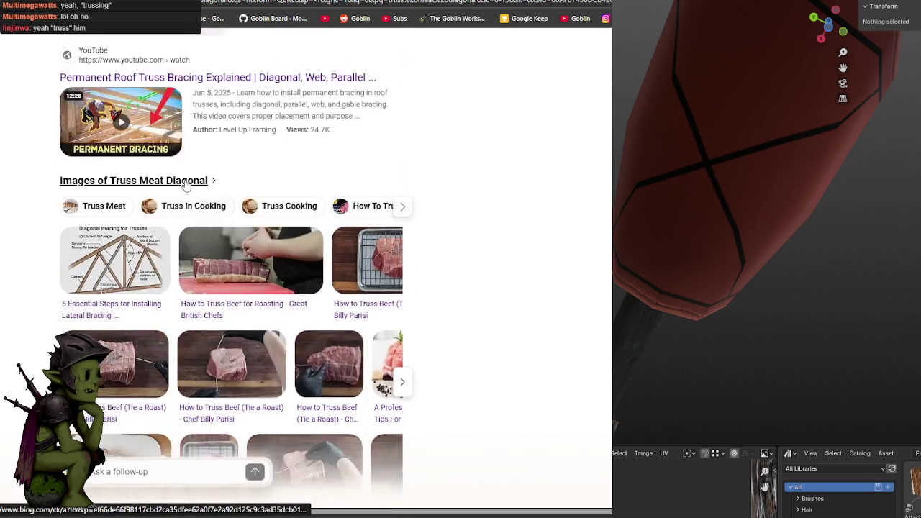
pyautogui.scroll(6, 185, 184)
pyautogui.scroll(2, 185, 180)
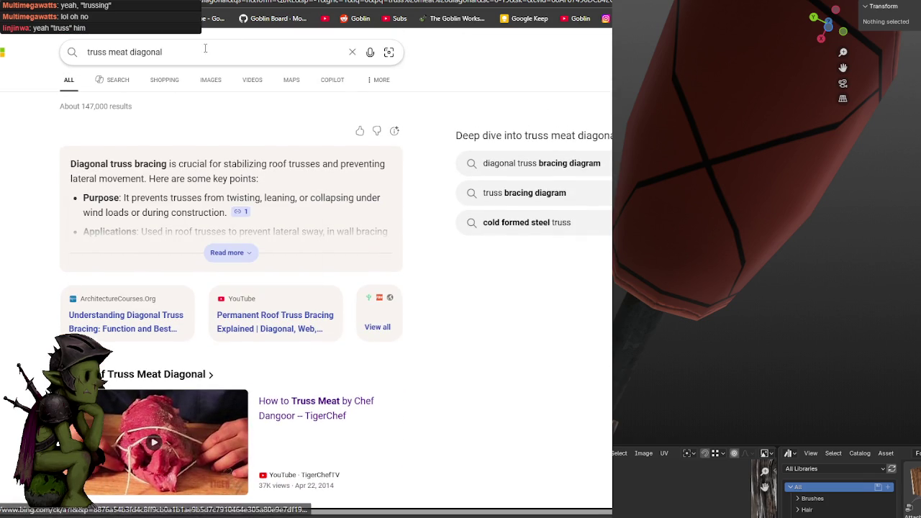
pyautogui.hotkey('alt', 'Tab')
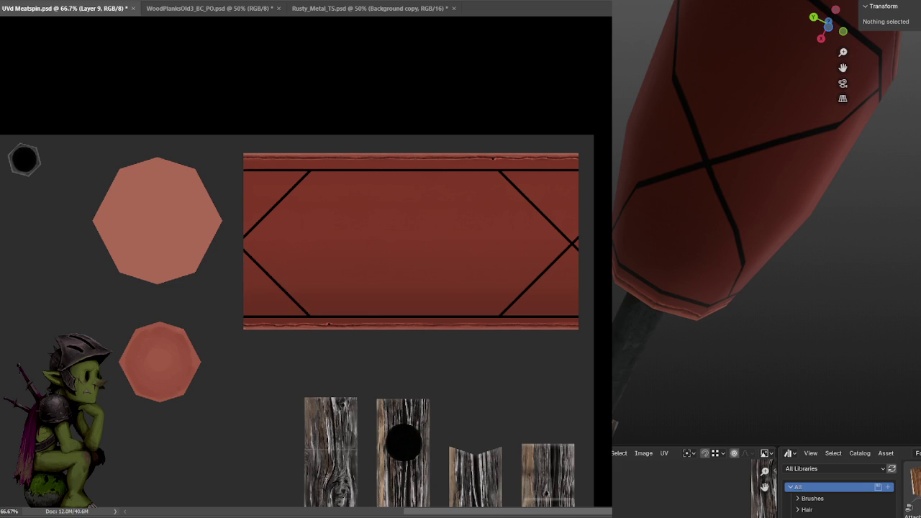
# Duplicate the black diagonal lines and shift the copy left to form diamonds, then save.
pyautogui.hotkey('ctrl', 'j')
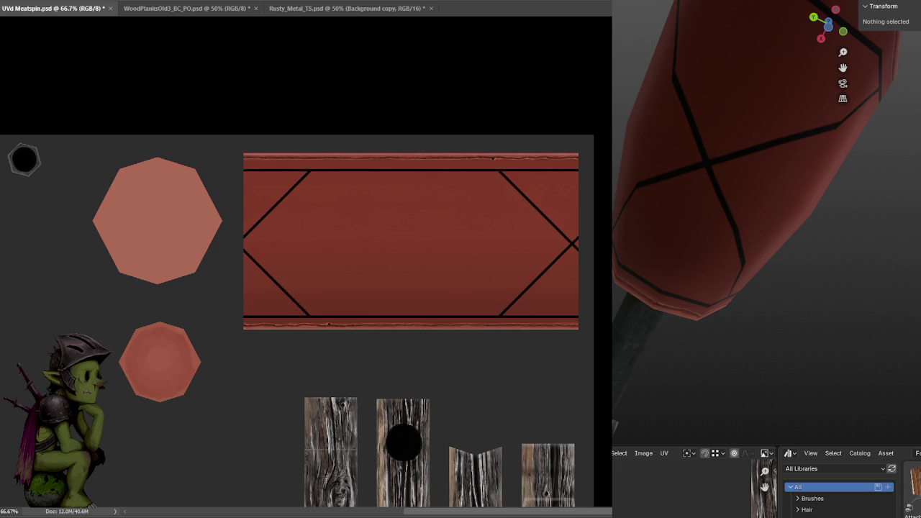
pyautogui.moveTo(597, 323); pyautogui.dragTo(428, 331)
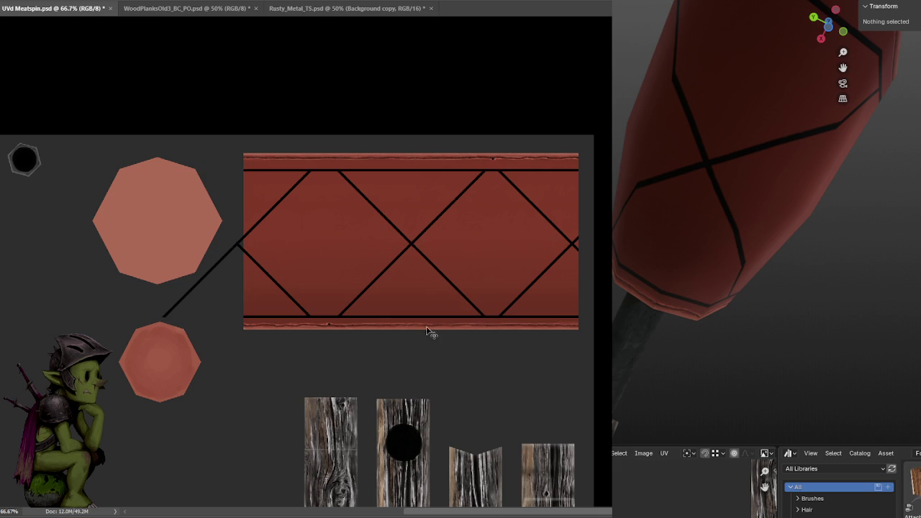
pyautogui.hotkey('ctrl', 's')
pyautogui.moveTo(763, 216)
pyautogui.mouseDown(button='middle')
pyautogui.moveTo(786, 267)
pyautogui.moveTo(766, 329)
pyautogui.moveTo(757, 306)
pyautogui.moveTo(783, 280)
pyautogui.mouseUp(button='middle')
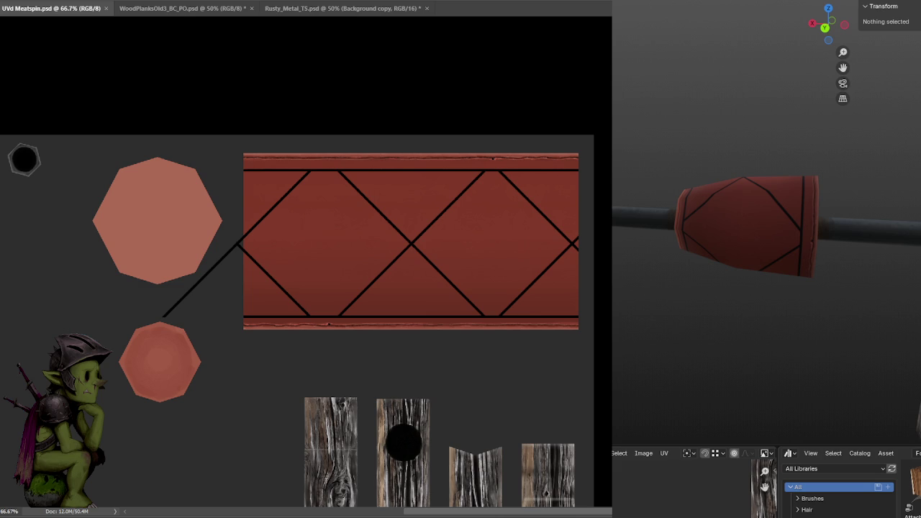
# Position more diagonal copies across the red band to complete the diamond lattice, then save.
pyautogui.moveTo(406, 283); pyautogui.dragTo(514, 284)
pyautogui.press('Left')
pyautogui.press('Left')
pyautogui.press('Left')
pyautogui.press('Left')
pyautogui.press('Left')
pyautogui.hotkey('ctrl', 's')
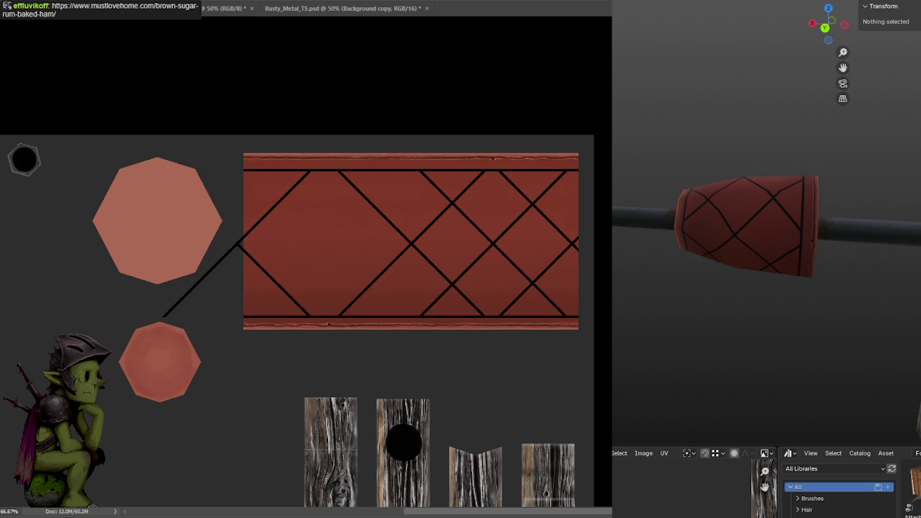
pyautogui.moveTo(551, 298); pyautogui.dragTo(381, 311)
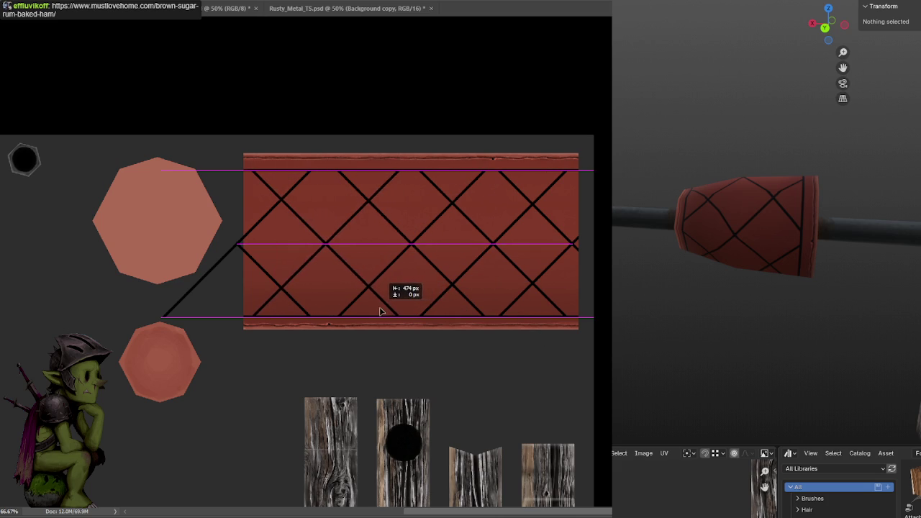
pyautogui.moveTo(381, 311); pyautogui.dragTo(383, 314)
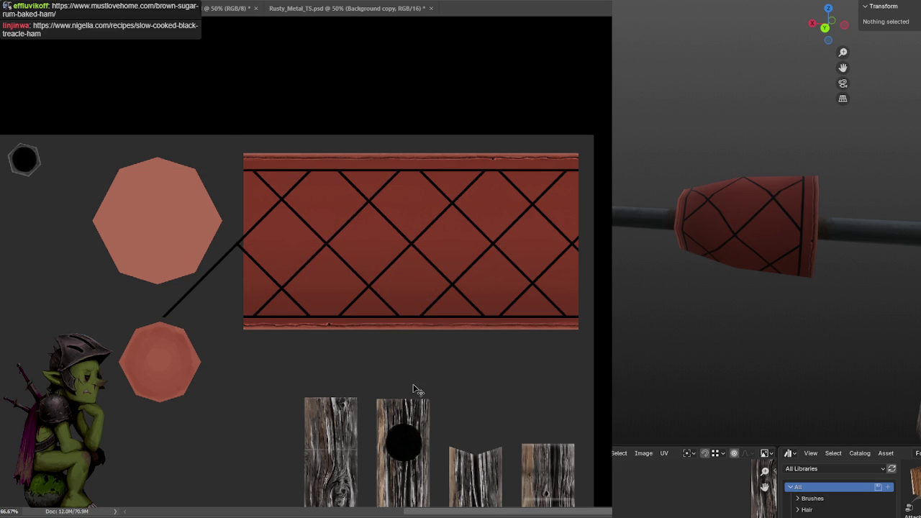
pyautogui.hotkey('ctrl', 's')
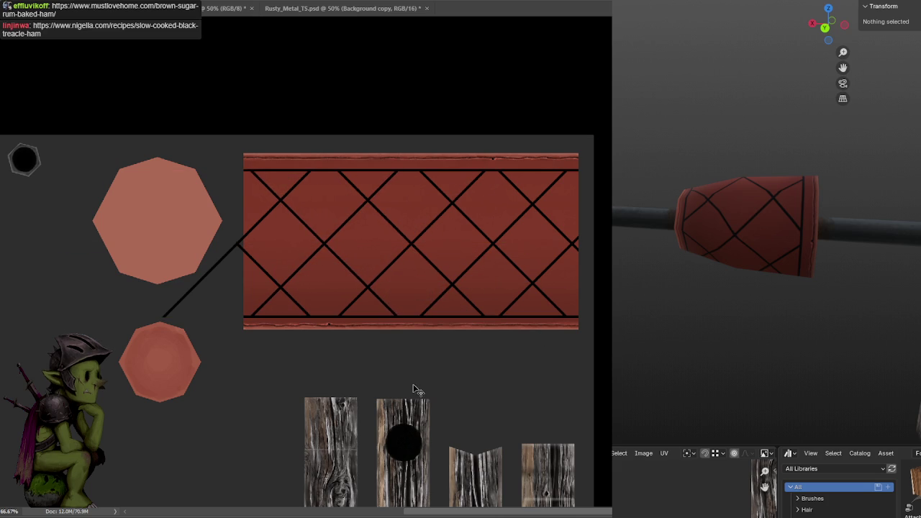
pyautogui.moveTo(792, 216)
pyautogui.mouseDown(button='middle')
pyautogui.moveTo(742, 208)
pyautogui.moveTo(744, 181)
pyautogui.moveTo(638, 281)
pyautogui.mouseUp(button='middle')
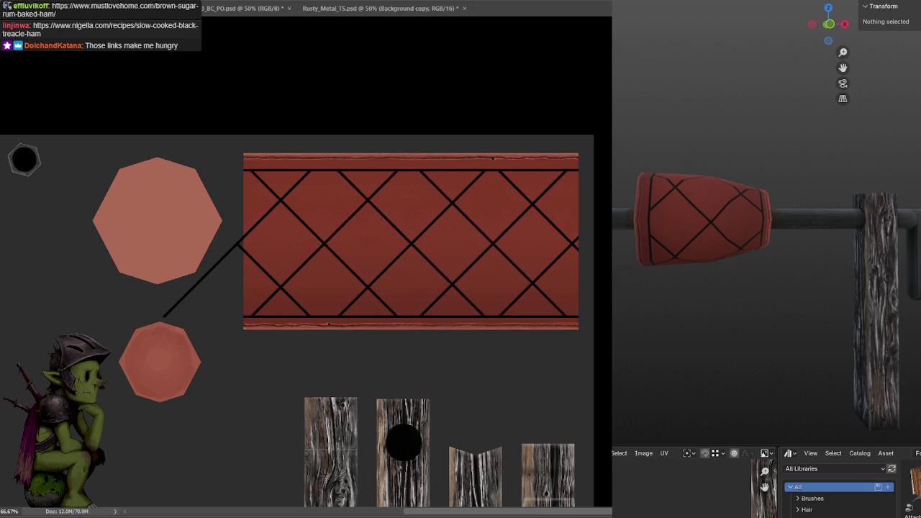
# Undo the stray diagonal line and clear the selection.
pyautogui.hotkey('ctrl', 'z')
pyautogui.hotkey('ctrl', 'a')
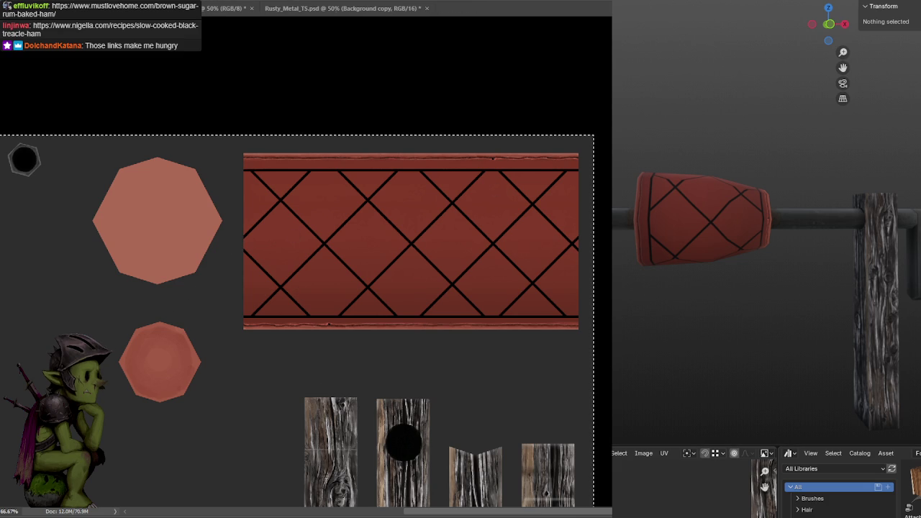
pyautogui.hotkey('ctrl', 'd')
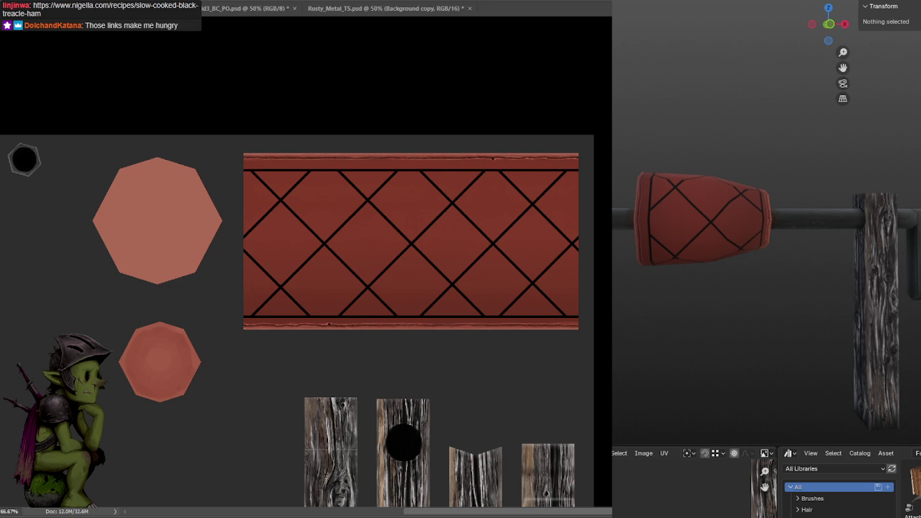
# Give the lattice lines a dark outer glow and a dark olive inner glow.
pyautogui.click(533, 278)
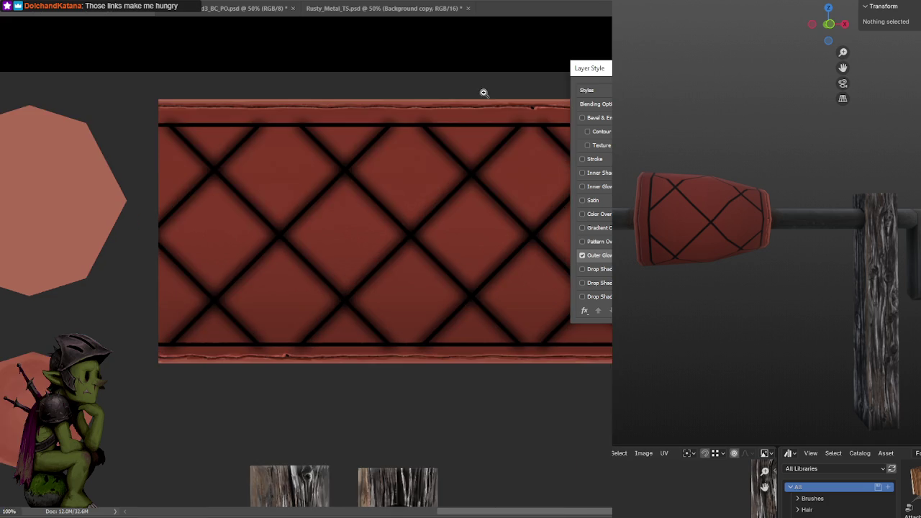
pyautogui.keyDown('ctrl'); pyautogui.click(485, 92); pyautogui.keyUp('ctrl')
pyautogui.keyDown('ctrl'); pyautogui.click(467, 93); pyautogui.keyUp('ctrl')
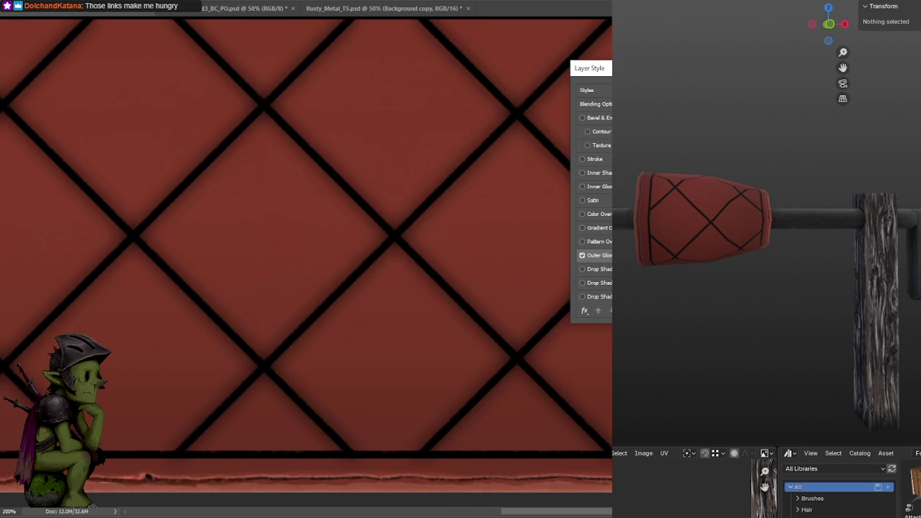
pyautogui.press('Return')
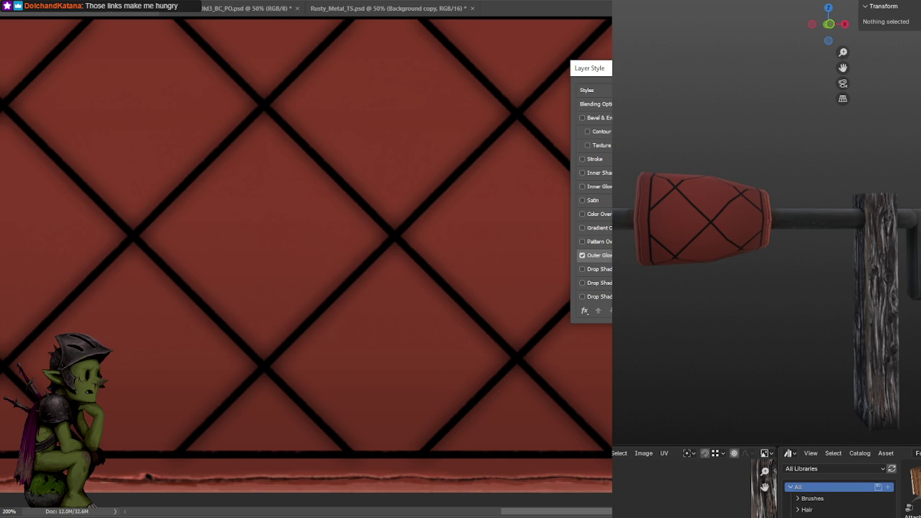
pyautogui.click(583, 187)
pyautogui.click(610, 216)
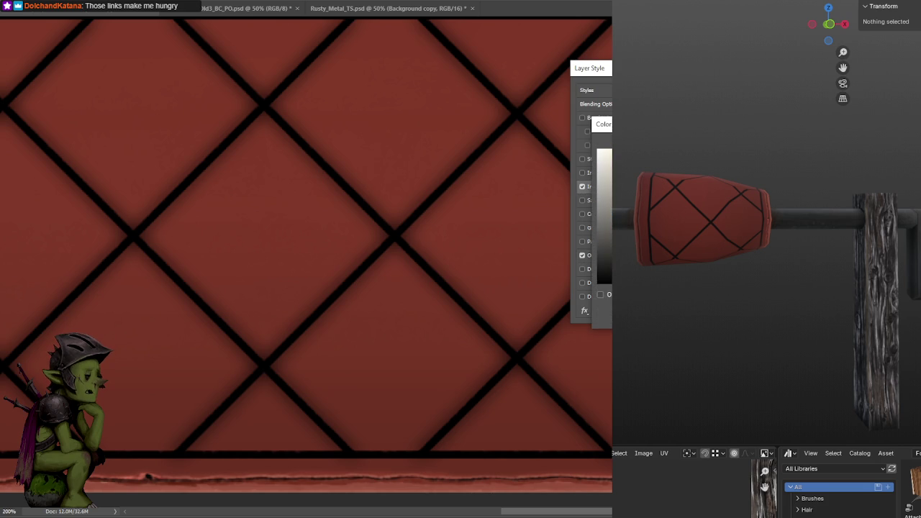
pyautogui.press('Return')
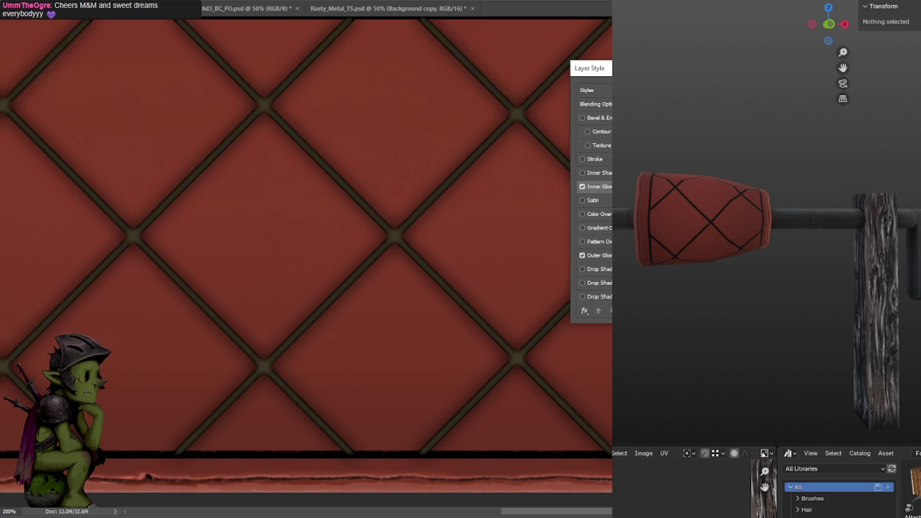
pyautogui.press('Return')
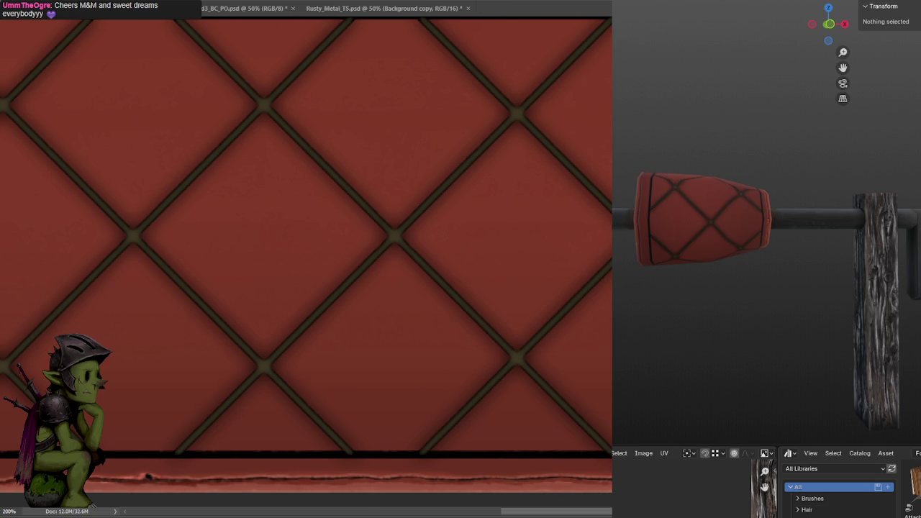
# Recolour the lattice inner glow to light tan, apply it, and check the Blender handle.
pyautogui.scroll(5, 755, 261)
pyautogui.scroll(3, 754, 262)
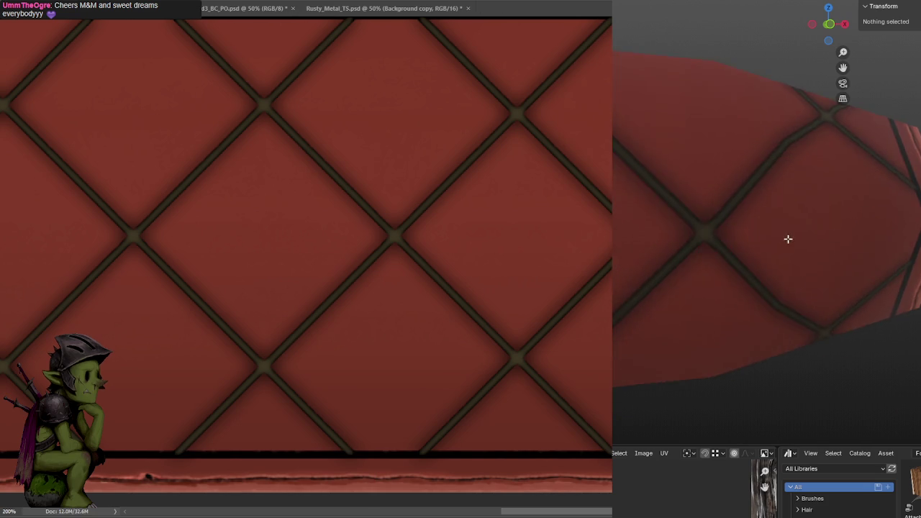
pyautogui.scroll(-3, 787, 239)
pyautogui.moveTo(754, 261)
pyautogui.mouseDown(button='middle')
pyautogui.moveTo(753, 284)
pyautogui.moveTo(770, 230)
pyautogui.moveTo(758, 208)
pyautogui.moveTo(760, 235)
pyautogui.mouseUp(button='middle')
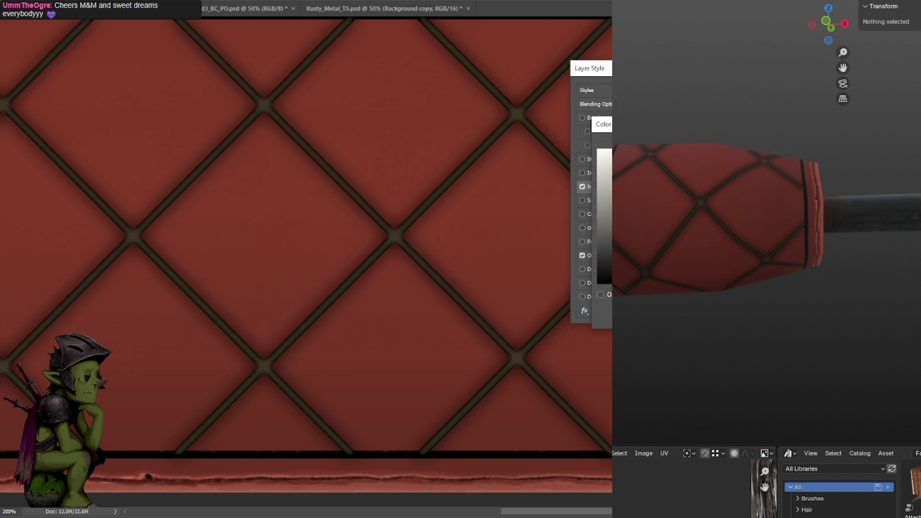
pyautogui.press('Return')
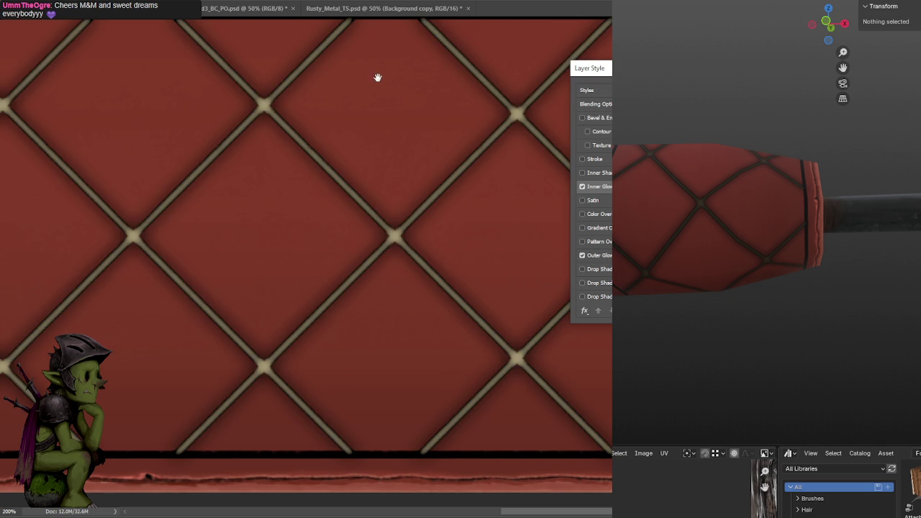
pyautogui.press('Return')
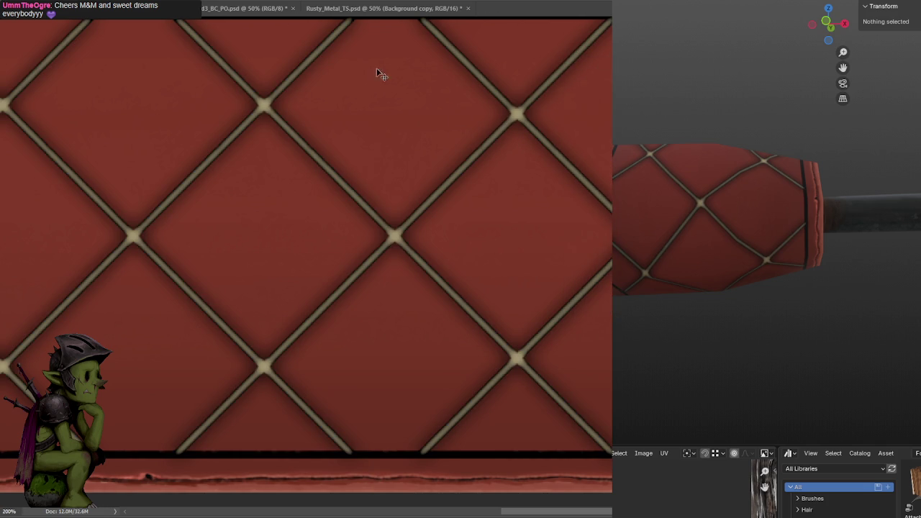
pyautogui.moveTo(705, 288)
pyautogui.mouseDown(button='middle')
pyautogui.moveTo(698, 294)
pyautogui.moveTo(697, 282)
pyautogui.moveTo(729, 296)
pyautogui.moveTo(732, 286)
pyautogui.mouseUp(button='middle')
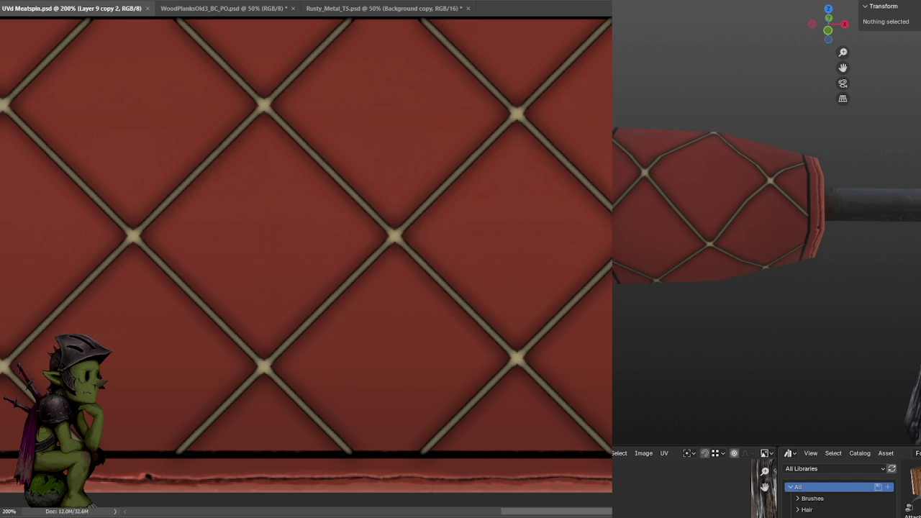
# Zoom out to the whole lattice panel and orbit Blender to view the crank assembly.
pyautogui.scroll(-1, 467, 157)
pyautogui.scroll(-1, 471, 155)
pyautogui.hotkey('ctrl', '-')
pyautogui.hotkey('ctrl', '+')
pyautogui.hotkey('ctrl', '-')
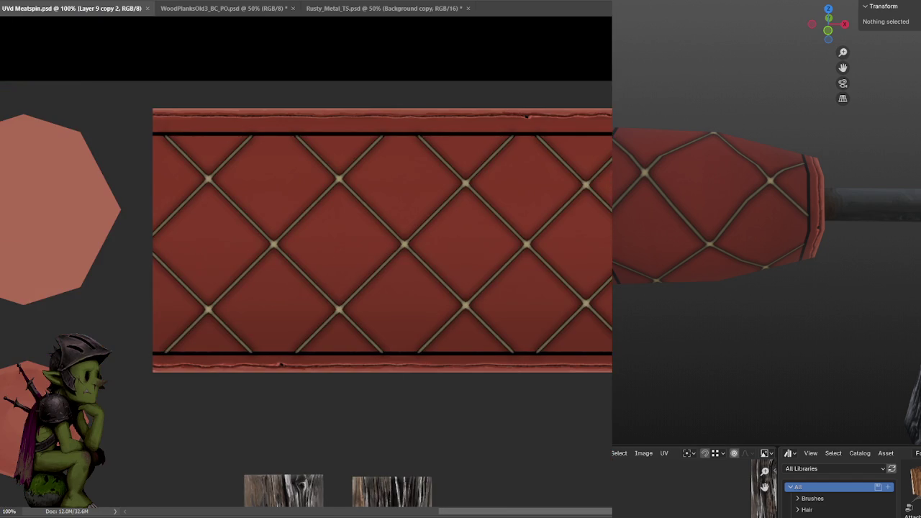
pyautogui.moveTo(792, 247); pyautogui.dragTo(659, 210, button='middle')
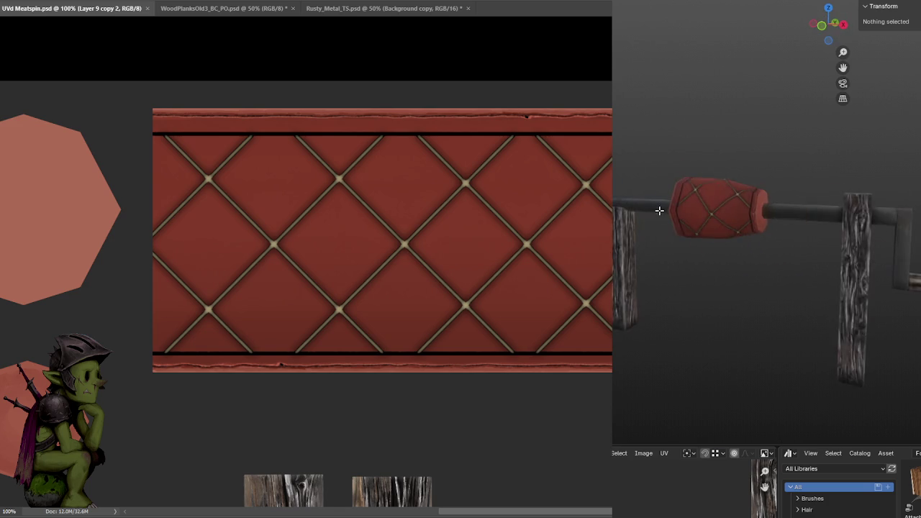
pyautogui.scroll(2, 670, 208)
pyautogui.scroll(2, 699, 206)
pyautogui.scroll(2, 716, 210)
pyautogui.scroll(-1, 716, 210)
pyautogui.scroll(-1, 716, 210)
pyautogui.scroll(-2, 715, 210)
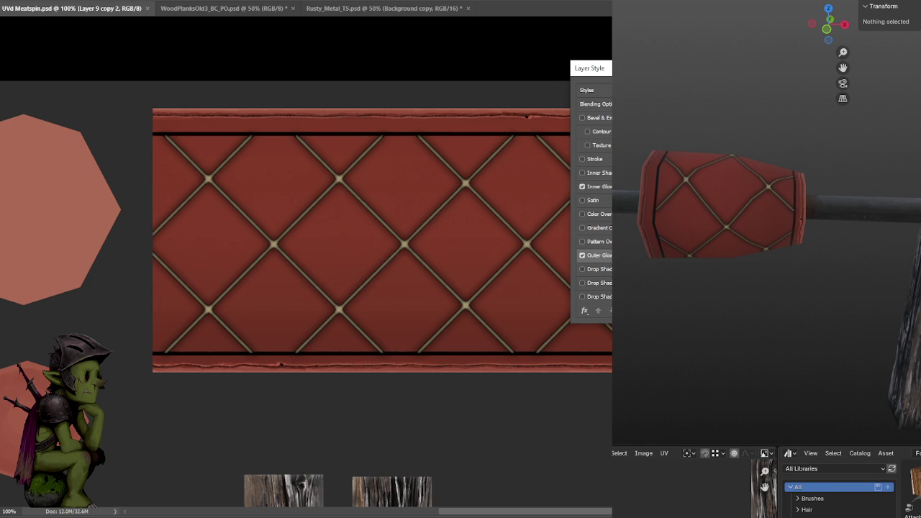
# Select Group 1 holding the lattice and open its Layer Style for an outer glow.
pyautogui.press('Return')
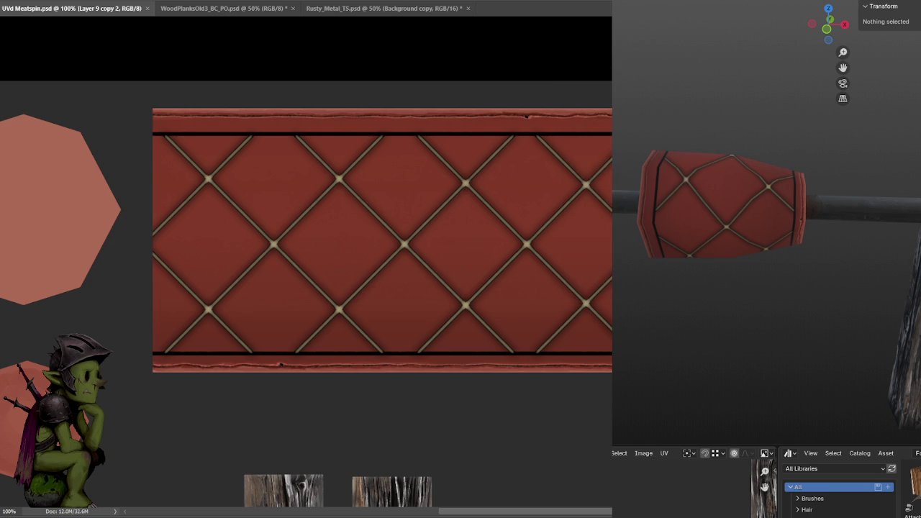
pyautogui.hotkey('ctrl', 'g')
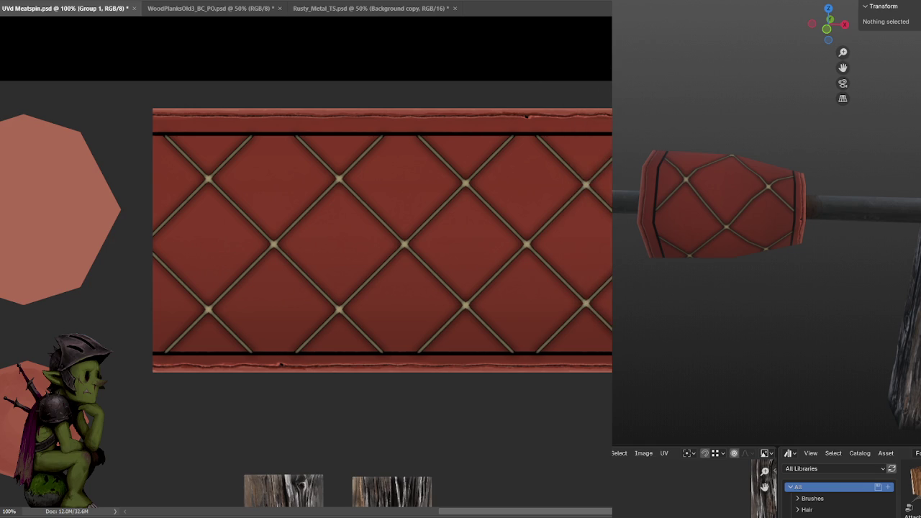
pyautogui.hotkey('ctrl', 'z')
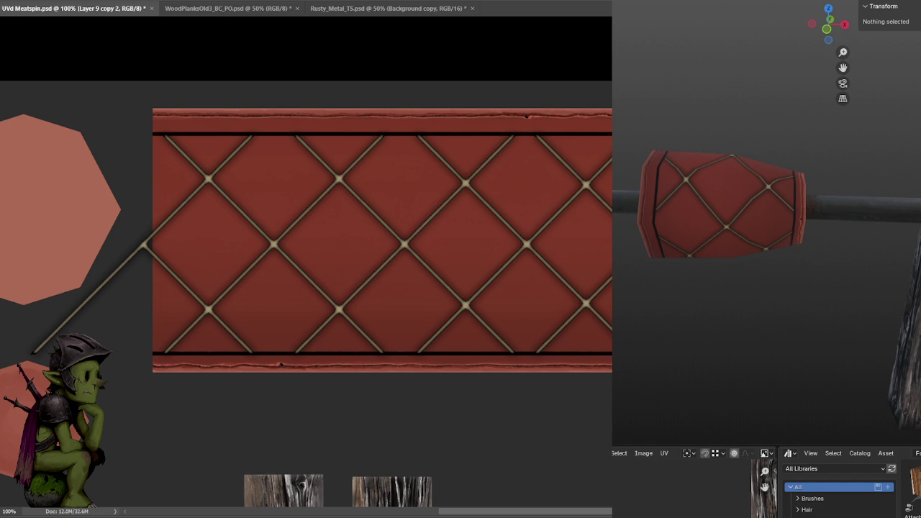
pyautogui.hotkey('ctrl', 'z')
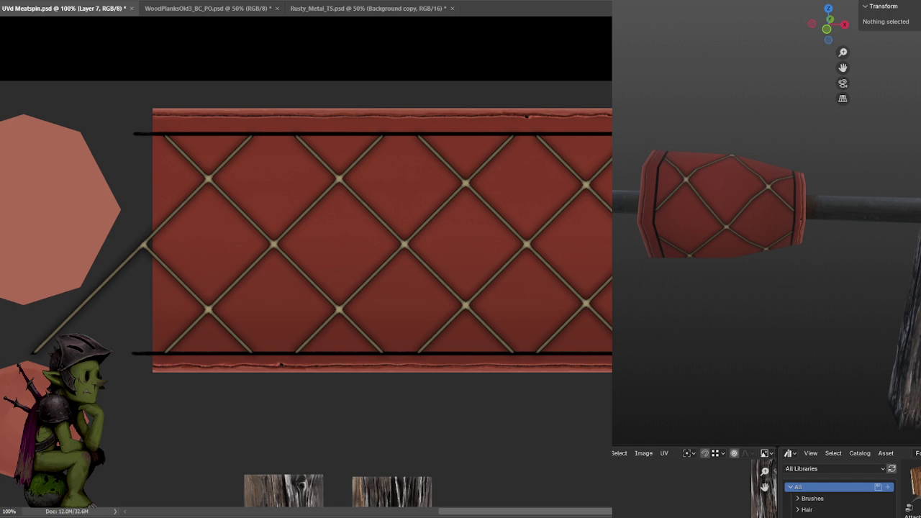
pyautogui.hotkey('ctrl', 'z')
pyautogui.hotkey('ctrl', 'z')
pyautogui.hotkey('ctrl', 'z')
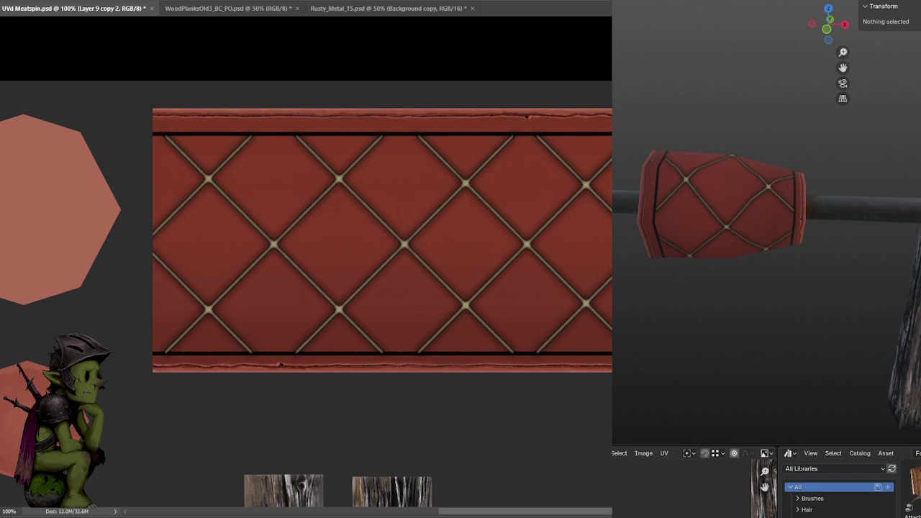
pyautogui.hotkey('ctrl', 'z')
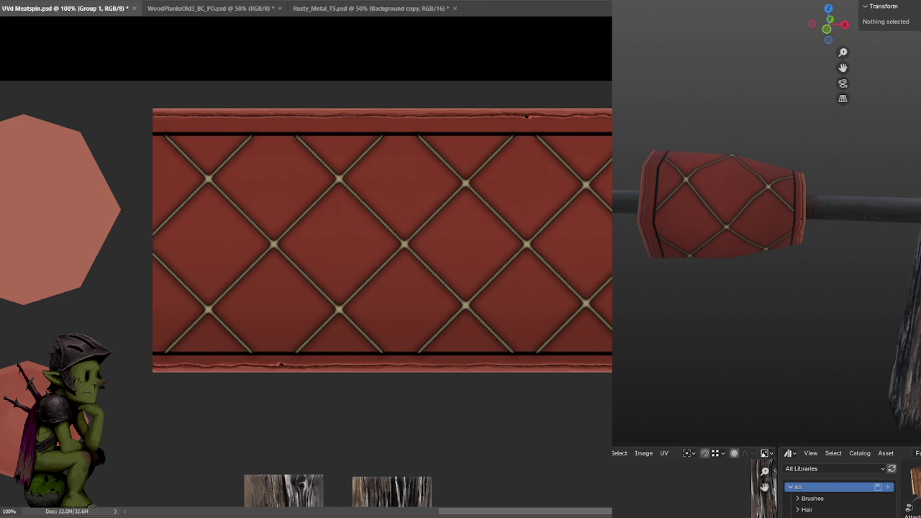
pyautogui.hotkey('ctrl', 'shift', 'z')
pyautogui.hotkey('ctrl', 'z')
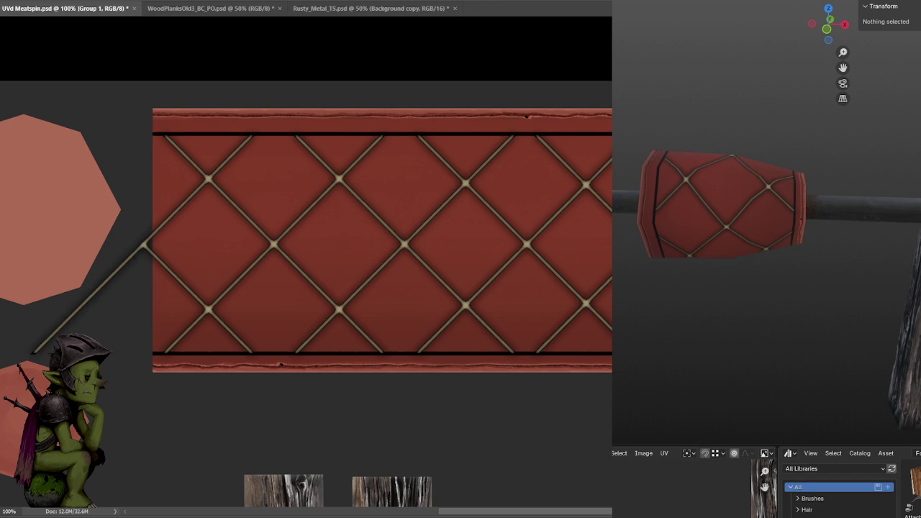
pyautogui.doubleClick(555, 240)
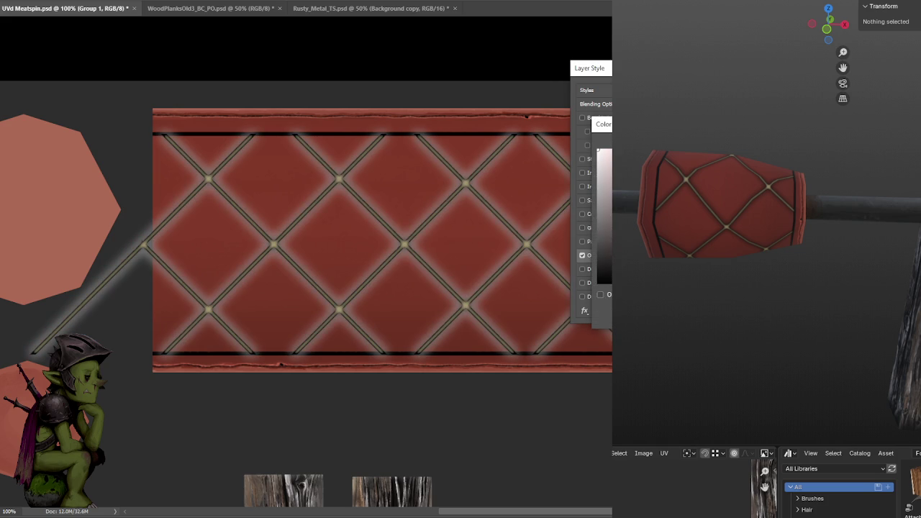
# Set a darker Outer Glow colour on Group 1 and apply the Layer Style.
pyautogui.press('Return')
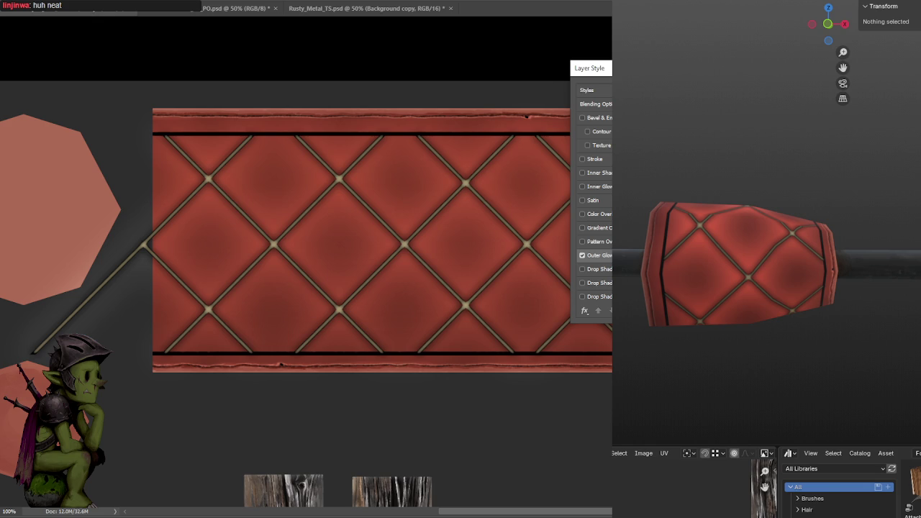
pyautogui.press('Return')
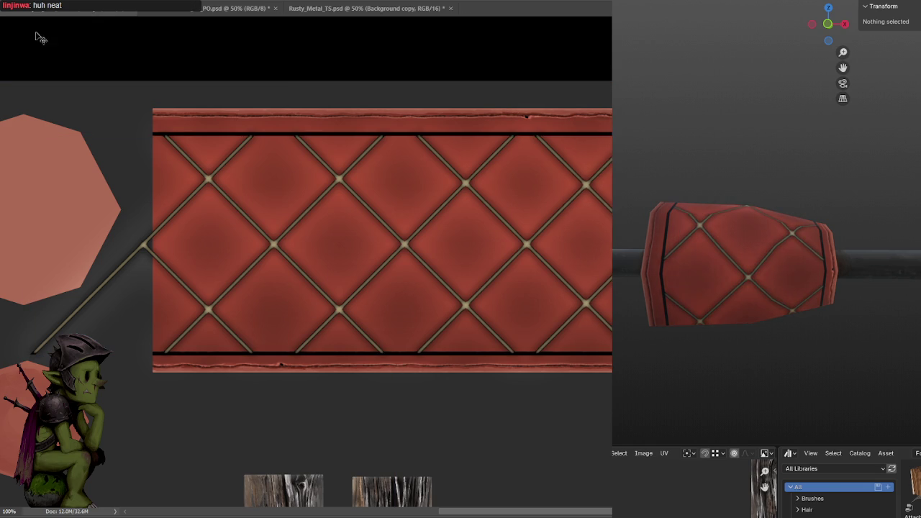
pyautogui.scroll(-2, 782, 319)
pyautogui.moveTo(763, 302)
pyautogui.mouseDown(button='middle')
pyautogui.moveTo(814, 349)
pyautogui.moveTo(783, 349)
pyautogui.mouseUp(button='middle')
pyautogui.scroll(1, 783, 348)
pyautogui.scroll(1, 782, 357)
pyautogui.scroll(2, 787, 361)
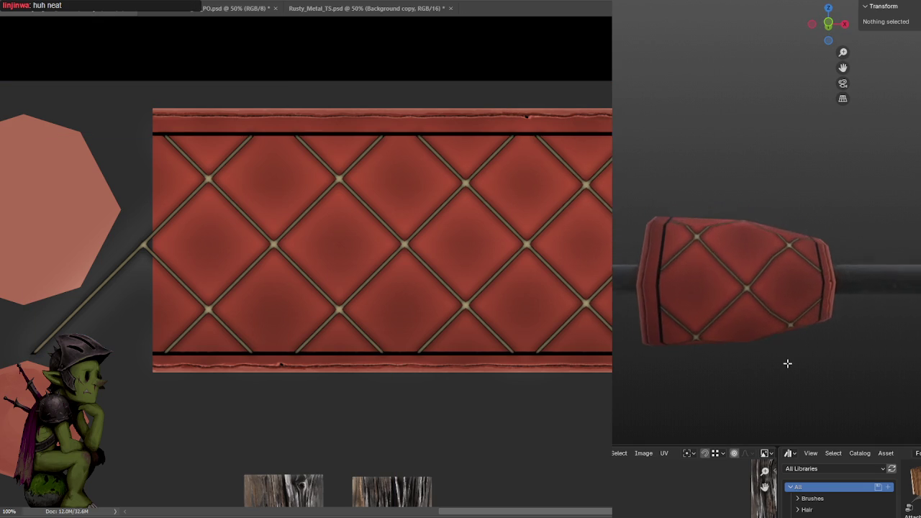
pyautogui.scroll(2, 785, 363)
pyautogui.moveTo(783, 364); pyautogui.dragTo(772, 378, button='middle')
pyautogui.scroll(3, 772, 378)
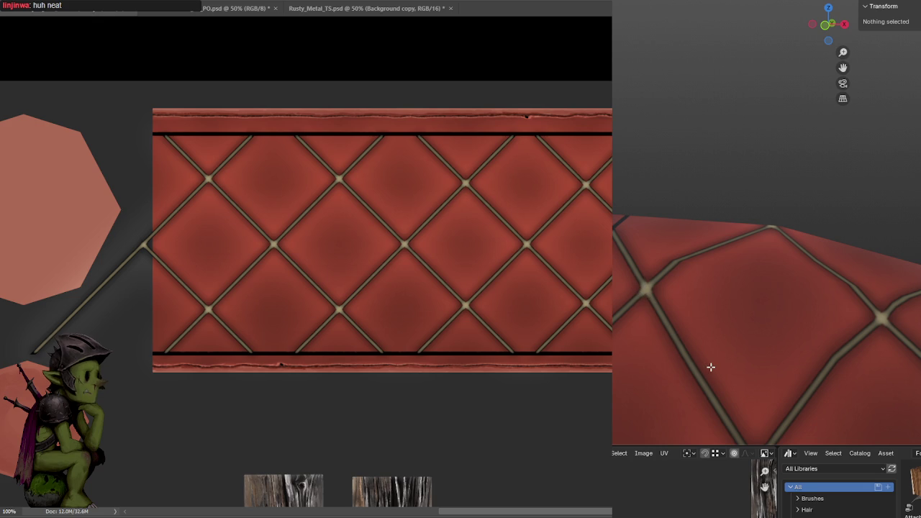
pyautogui.moveTo(707, 367); pyautogui.dragTo(681, 278)
pyautogui.scroll(-5, 716, 302)
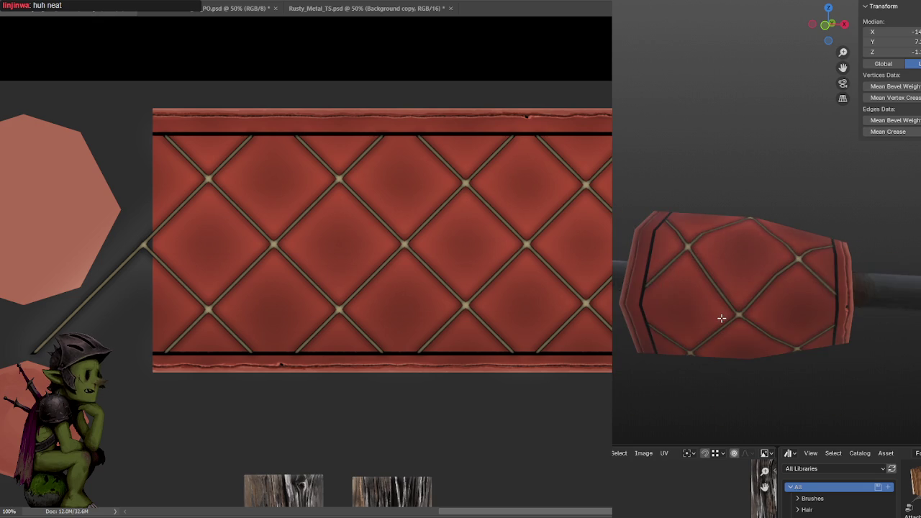
pyautogui.scroll(4, 720, 304)
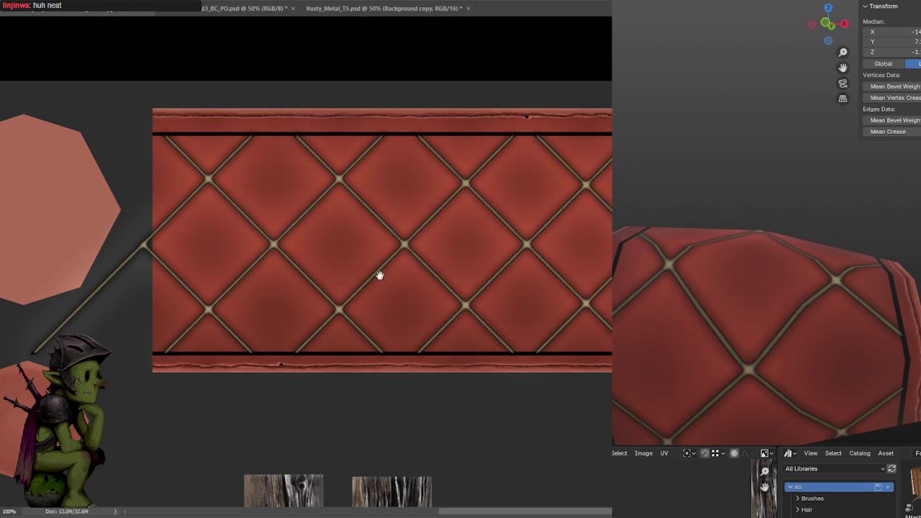
# Marquee-select the stray diagonal line left of the lattice panel, delete it, and deselect.
pyautogui.moveTo(378, 277); pyautogui.dragTo(428, 252)
pyautogui.moveTo(11, 87); pyautogui.dragTo(200, 407)
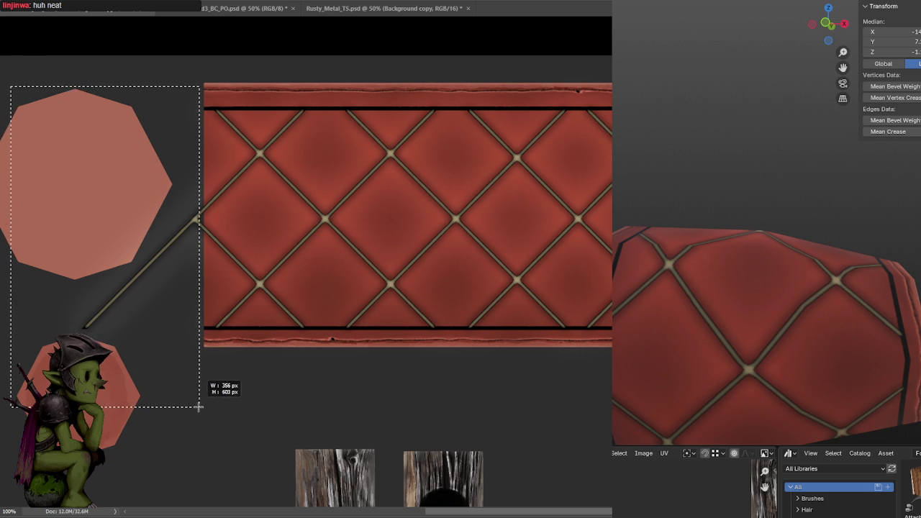
pyautogui.hotkey('ctrl', 'd')
pyautogui.moveTo(417, 350); pyautogui.dragTo(281, 357)
pyautogui.keyDown('shift'); pyautogui.hscroll(-3, 202, 244); pyautogui.keyUp('shift')
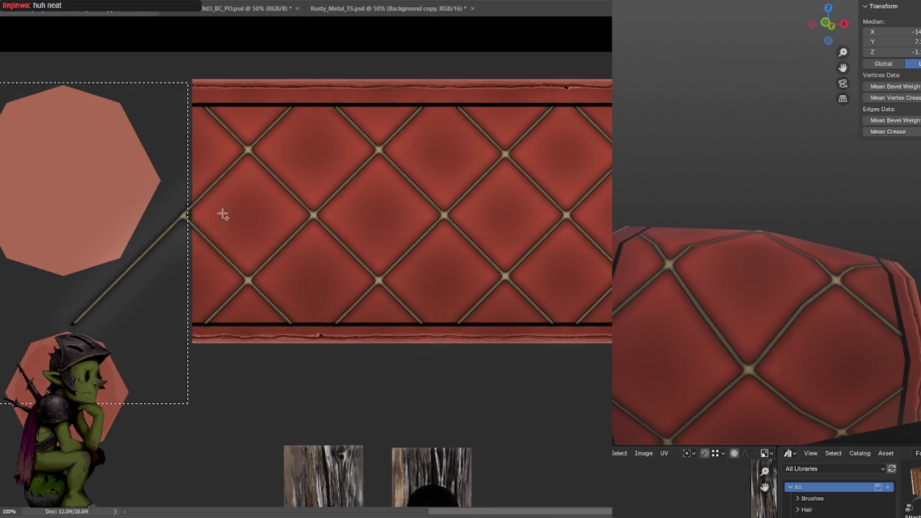
pyautogui.moveTo(12, 65)
pyautogui.mouseDown()
pyautogui.moveTo(206, 389)
pyautogui.moveTo(184, 423)
pyautogui.mouseUp()
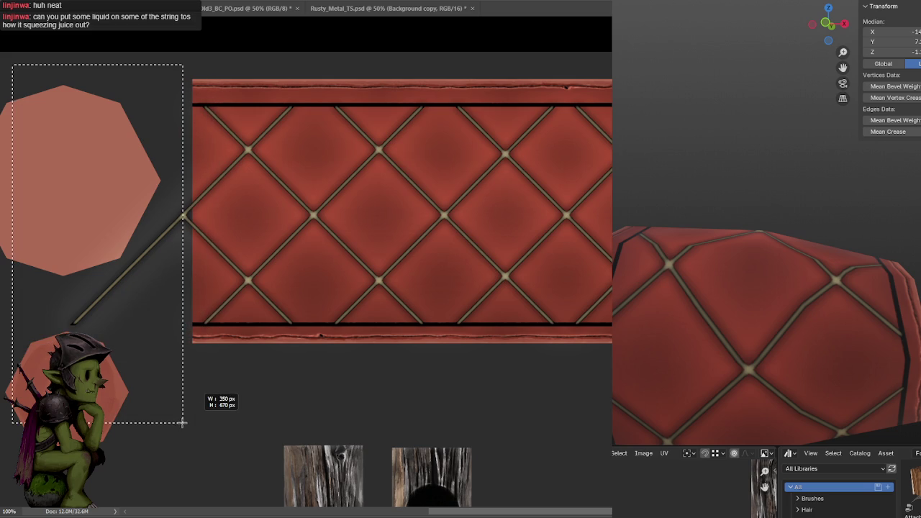
pyautogui.press('Delete')
pyautogui.hotkey('ctrl', 'd')
pyautogui.moveTo(404, 348); pyautogui.dragTo(353, 356)
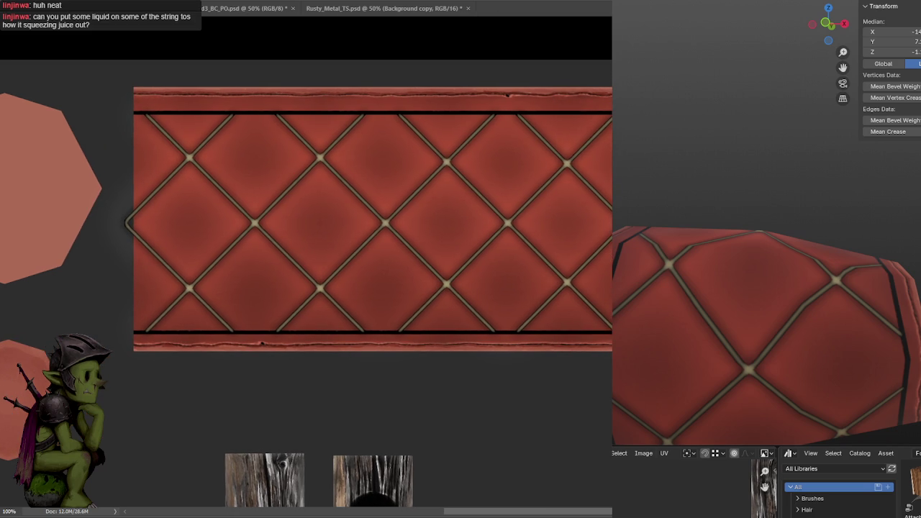
# Orbit the Blender model to check the grip texture from several angles.
pyautogui.scroll(-2, 765, 281)
pyautogui.moveTo(762, 282)
pyautogui.mouseDown(button='middle')
pyautogui.moveTo(772, 281)
pyautogui.moveTo(767, 319)
pyautogui.mouseUp(button='middle')
pyautogui.scroll(2, 771, 281)
pyautogui.scroll(-3, 772, 281)
pyautogui.scroll(2, 751, 312)
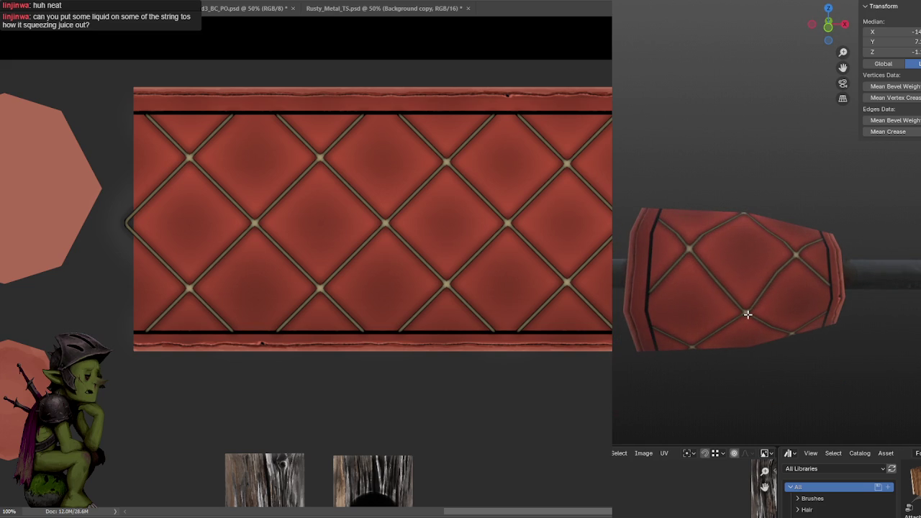
pyautogui.scroll(-1, 757, 305)
pyautogui.scroll(-3, 761, 298)
pyautogui.scroll(2, 765, 309)
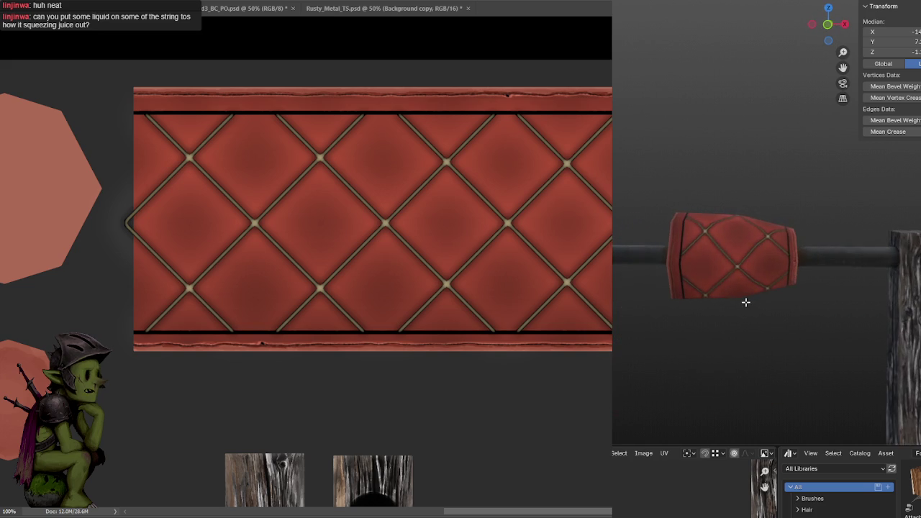
pyautogui.moveTo(732, 292)
pyautogui.mouseDown(button='middle')
pyautogui.moveTo(761, 309)
pyautogui.moveTo(850, 311)
pyautogui.moveTo(774, 309)
pyautogui.mouseUp(button='middle')
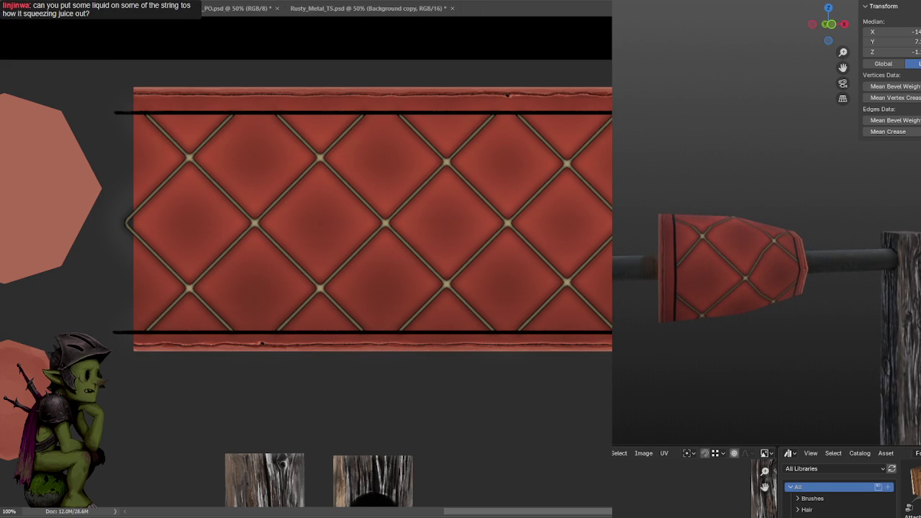
# Undo the black top and bottom border lines and check the new edges in Blender.
pyautogui.hotkey('ctrl', 'z')
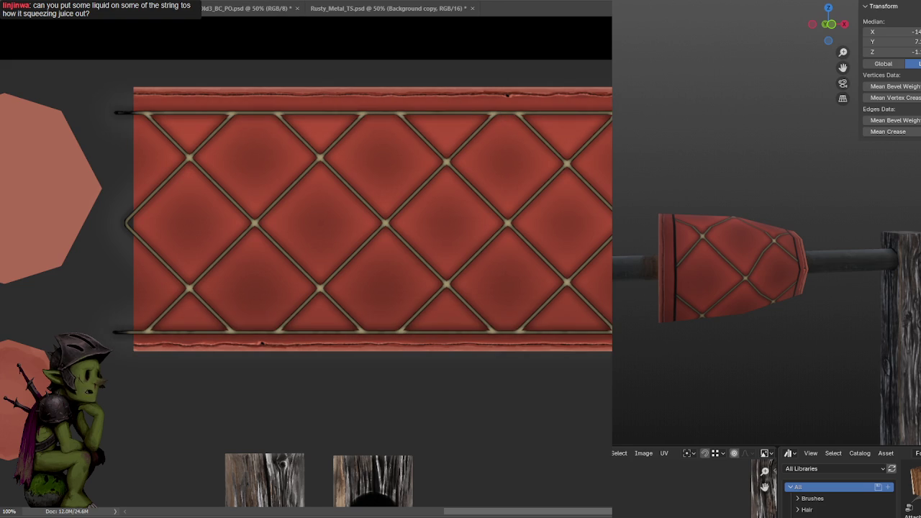
pyautogui.moveTo(691, 331)
pyautogui.mouseDown(button='middle')
pyautogui.moveTo(716, 326)
pyautogui.moveTo(732, 337)
pyautogui.moveTo(720, 324)
pyautogui.moveTo(742, 329)
pyautogui.moveTo(726, 308)
pyautogui.moveTo(801, 308)
pyautogui.moveTo(729, 306)
pyautogui.mouseUp(button='middle')
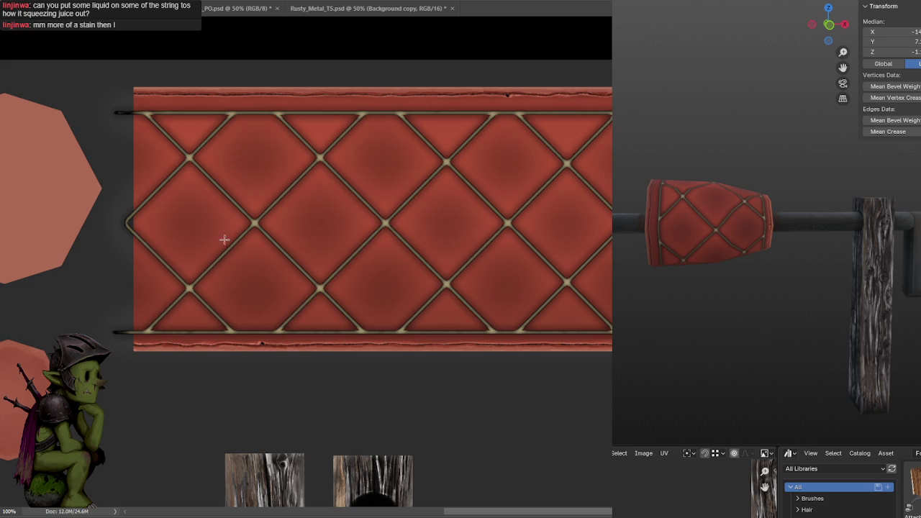
pyautogui.moveTo(223, 364); pyautogui.dragTo(349, 336)
# Copy the merged wood plank texture and paste it over the lattice panel in the UV file.
pyautogui.keyDown('alt'); pyautogui.scroll(-2, 350, 335); pyautogui.keyUp('alt')
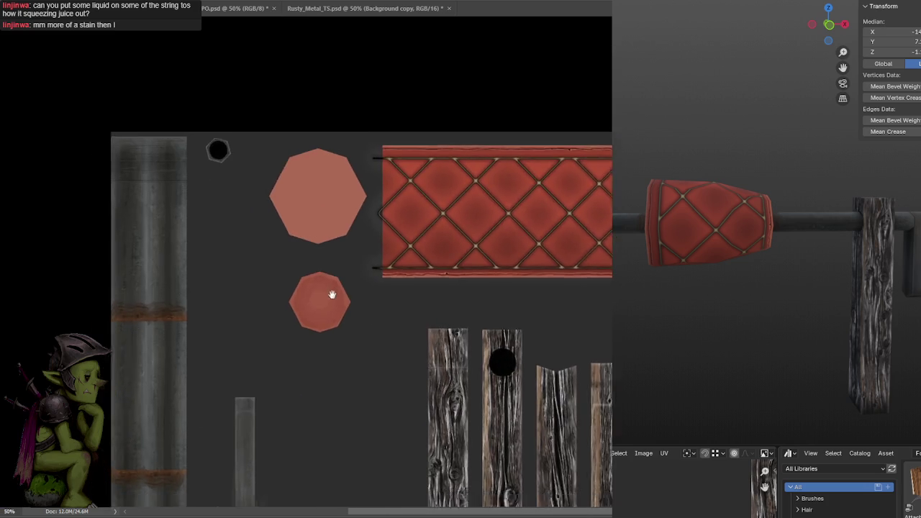
pyautogui.keyDown('alt'); pyautogui.scroll(1, 335, 298); pyautogui.keyUp('alt')
pyautogui.moveTo(407, 210); pyautogui.dragTo(402, 180)
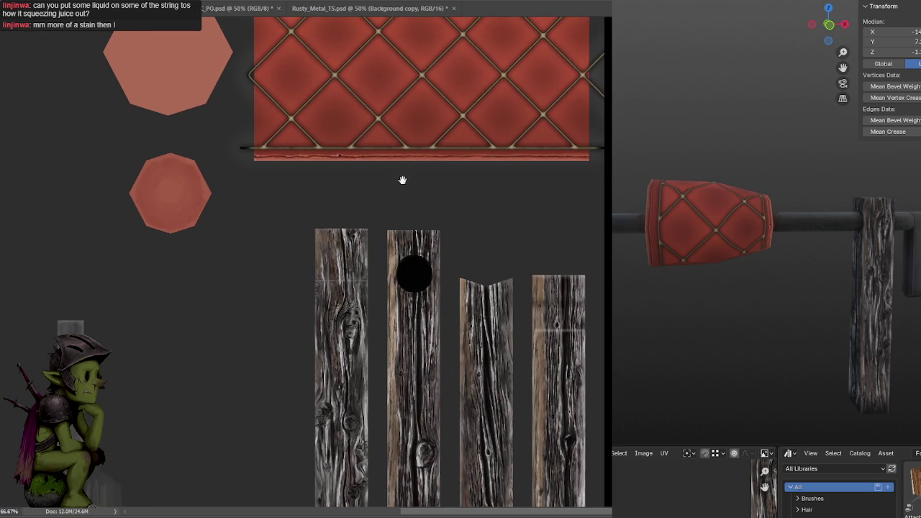
pyautogui.click(237, 8)
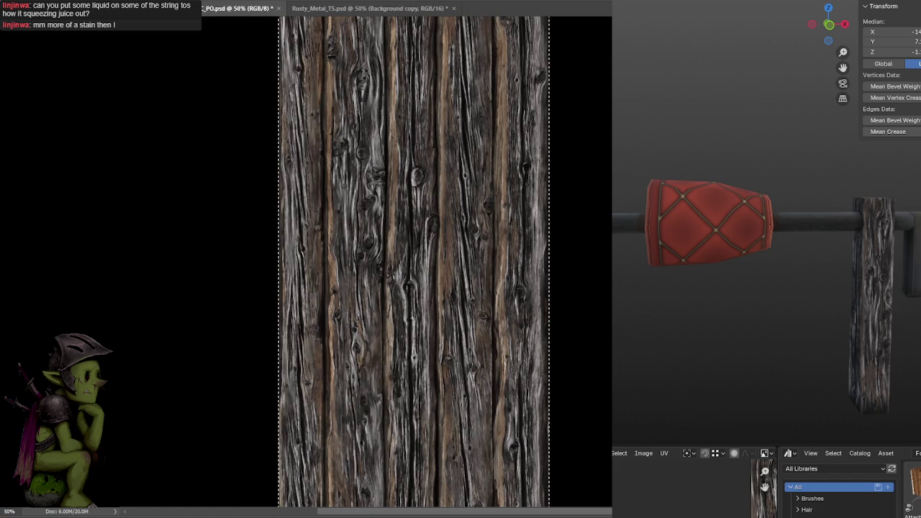
pyautogui.hotkey('ctrl', 'shift', 'e')
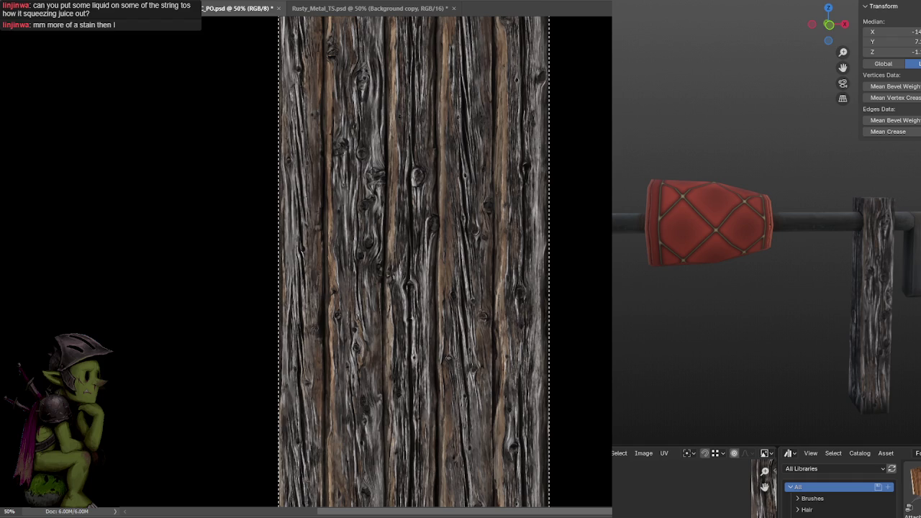
pyautogui.hotkey('ctrl', 'w')
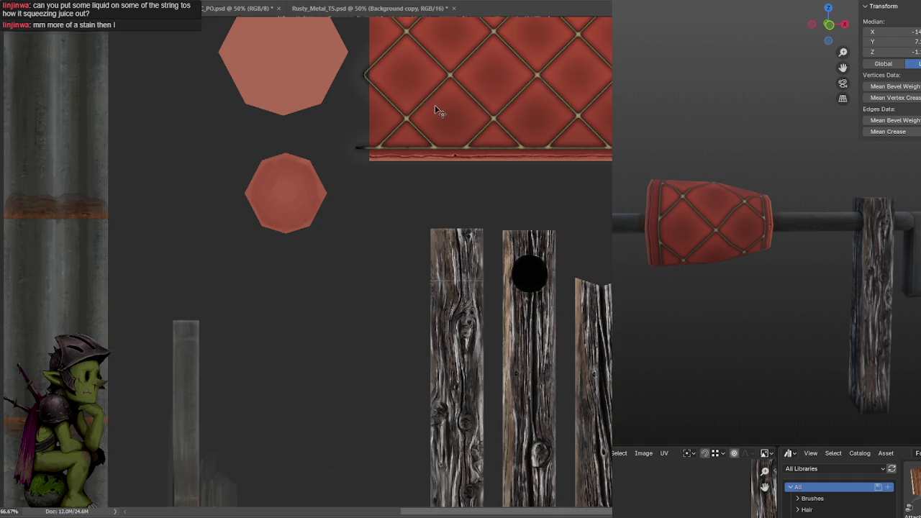
pyautogui.hotkey('ctrl', 'v')
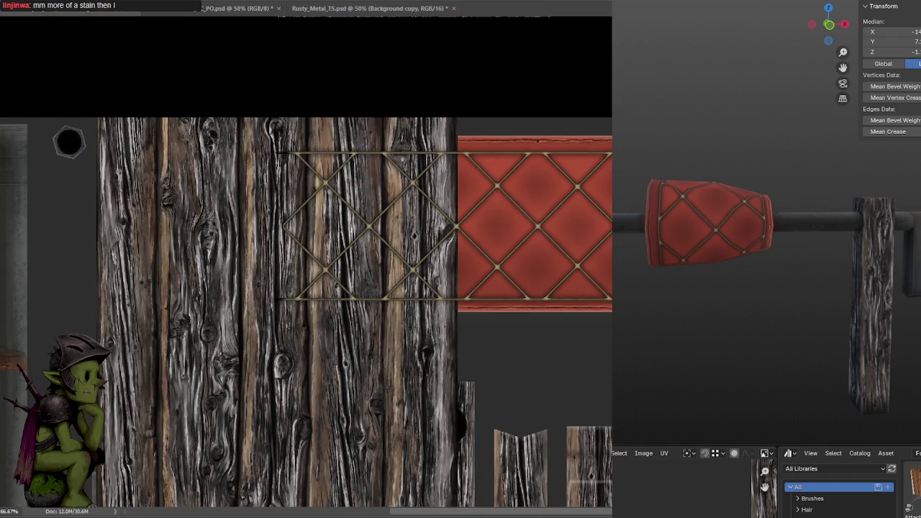
pyautogui.moveTo(216, 194); pyautogui.dragTo(397, 194)
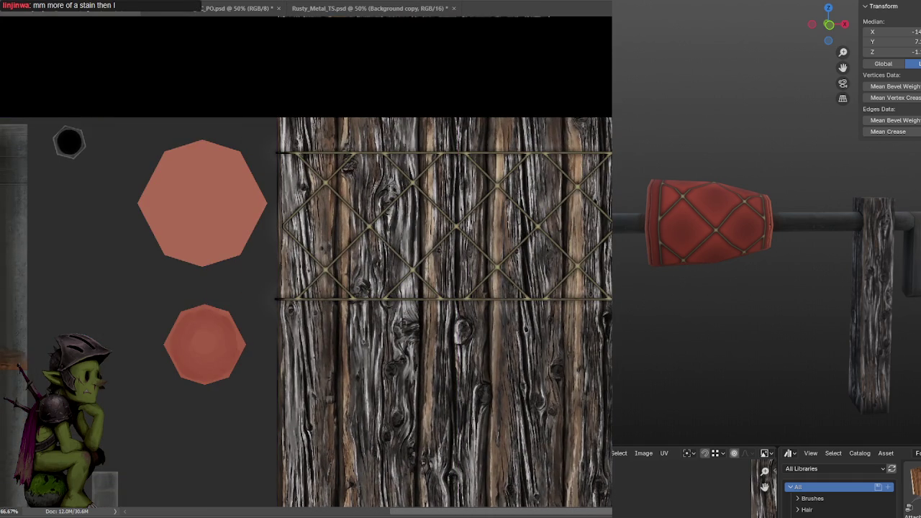
# Delete the wood hanging below the panel and stretch the wood taller to fit.
pyautogui.scroll(-2, 306, 281)
pyautogui.hotkey('ctrl', '-')
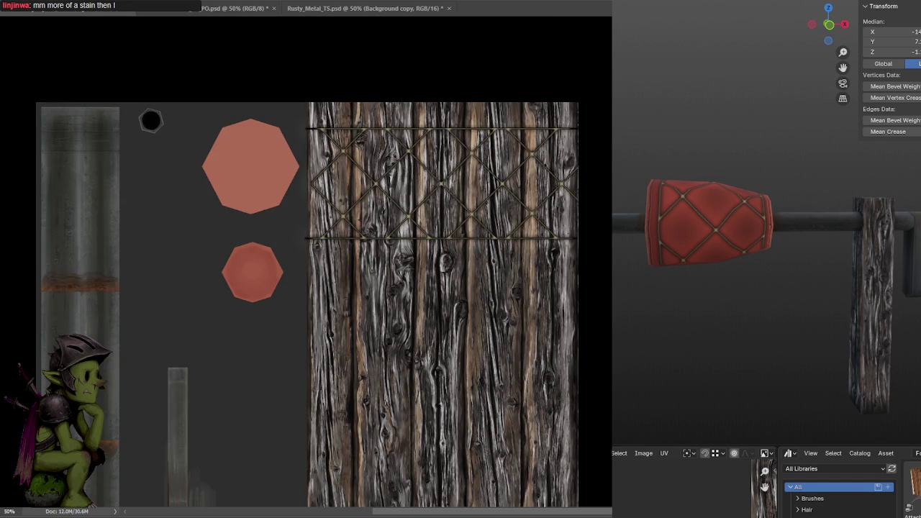
pyautogui.scroll(-5, 295, 252)
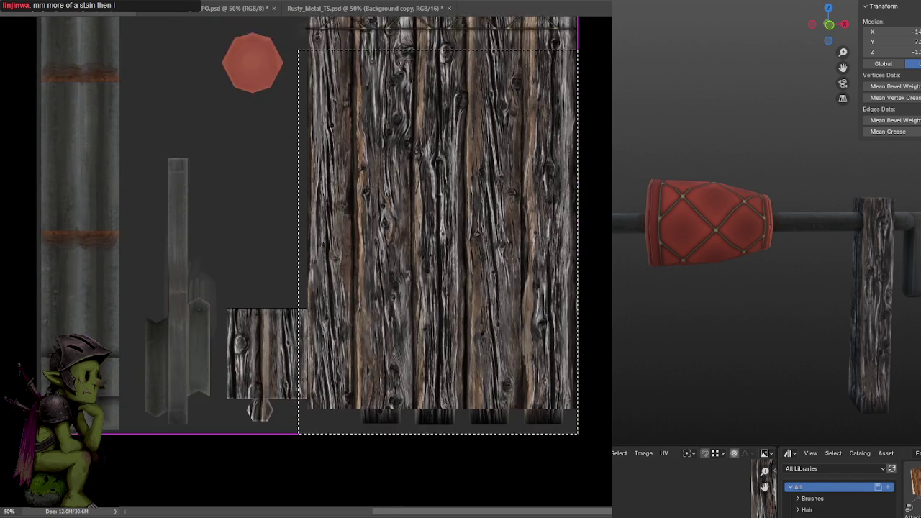
pyautogui.press('Delete')
pyautogui.scroll(2, 475, 360)
pyautogui.scroll(2, 480, 436)
pyautogui.scroll(1, 526, 294)
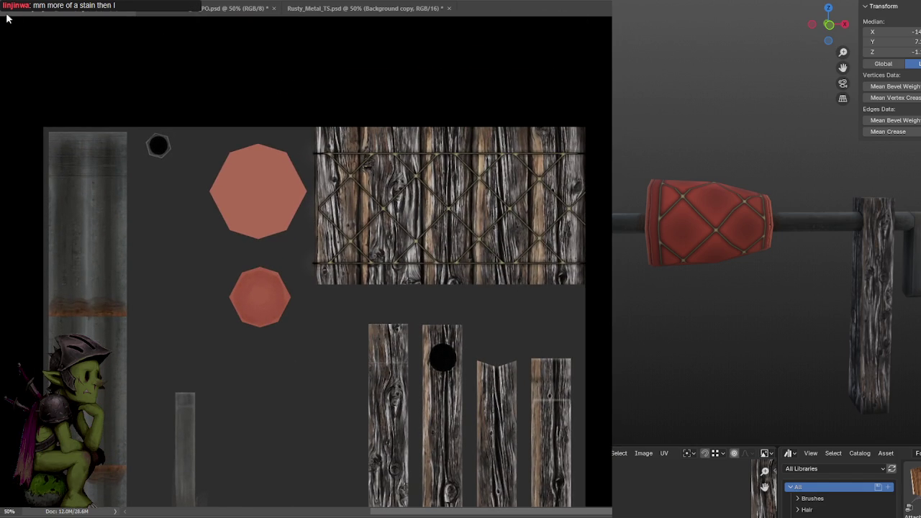
pyautogui.hotkey('ctrl', 't')
pyautogui.moveTo(451, 284); pyautogui.dragTo(451, 317)
pyautogui.press('Return')
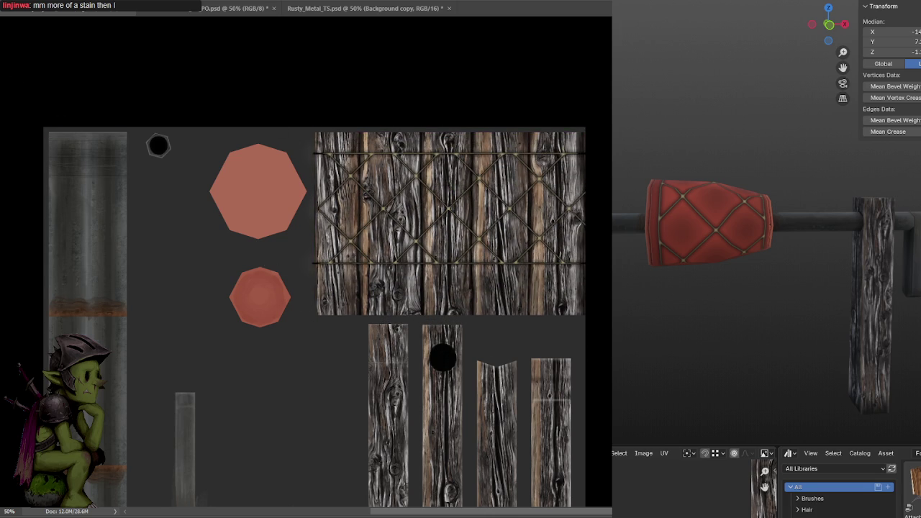
# Trim the wood to sit inside the lattice rails and save the texture.
pyautogui.moveTo(315, 298); pyautogui.dragTo(586, 362)
pyautogui.hotkey('ctrl', 'd')
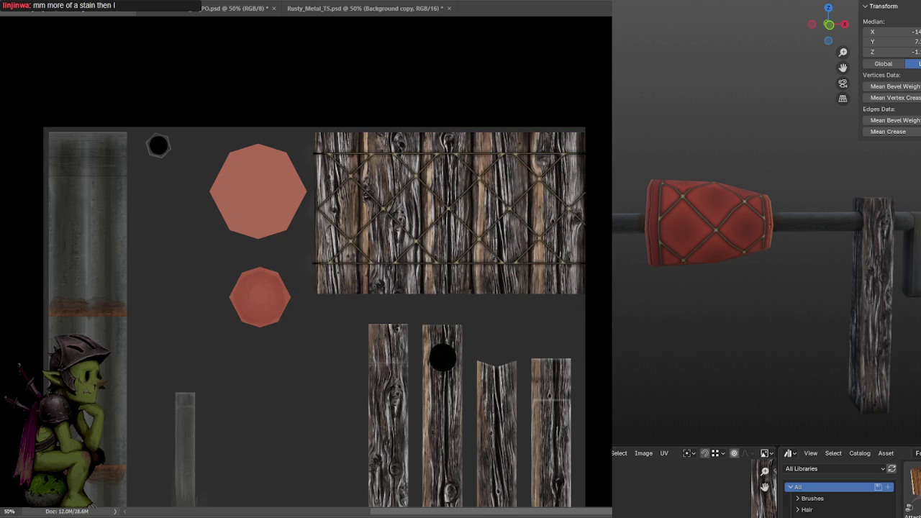
pyautogui.keyDown('alt'); pyautogui.scroll(1, 415, 262); pyautogui.keyUp('alt')
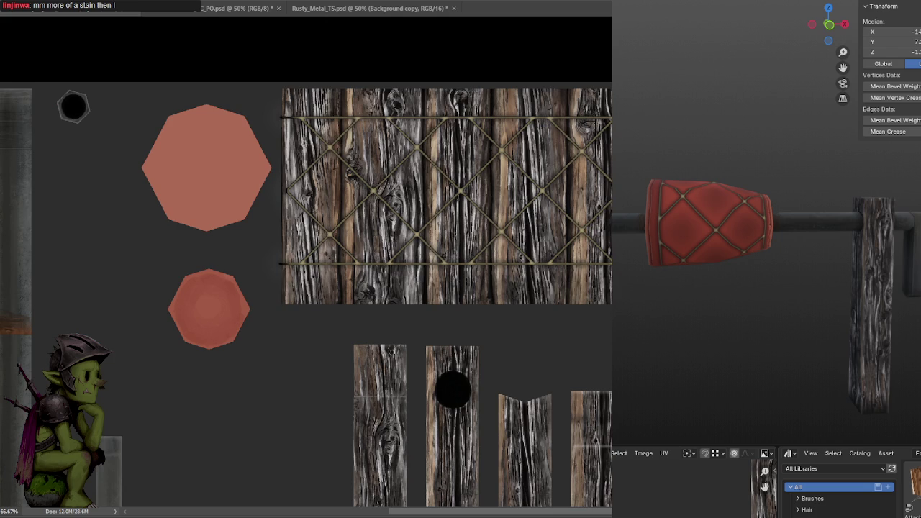
pyautogui.hotkey('ctrl', 'z')
pyautogui.hotkey('ctrl', 's')
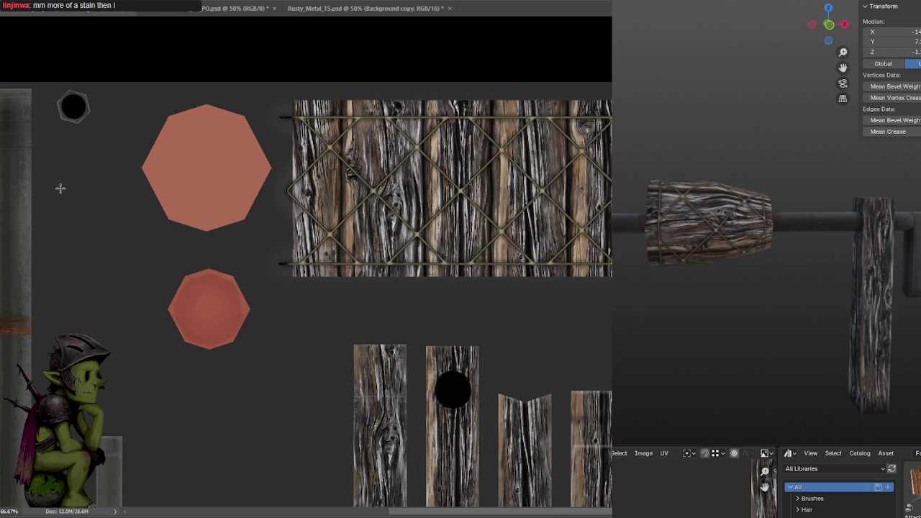
# Check the wooden grip on the model, then step back four edits in the history.
pyautogui.moveTo(747, 315)
pyautogui.mouseDown(button='middle')
pyautogui.moveTo(783, 309)
pyautogui.moveTo(724, 304)
pyautogui.moveTo(728, 287)
pyautogui.moveTo(749, 285)
pyautogui.moveTo(741, 281)
pyautogui.moveTo(740, 305)
pyautogui.moveTo(725, 312)
pyautogui.moveTo(812, 318)
pyautogui.mouseUp(button='middle')
pyautogui.scroll(1, 307, 295)
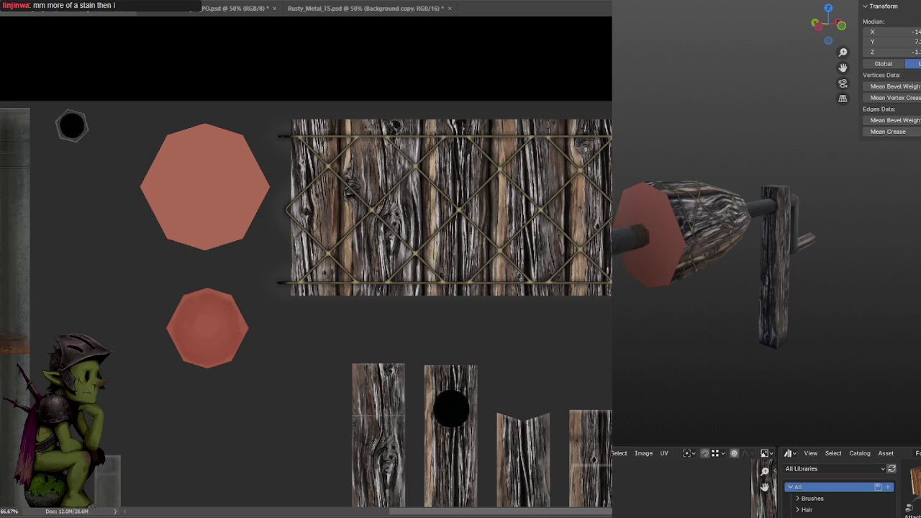
pyautogui.hotkey('ctrl', 'z')
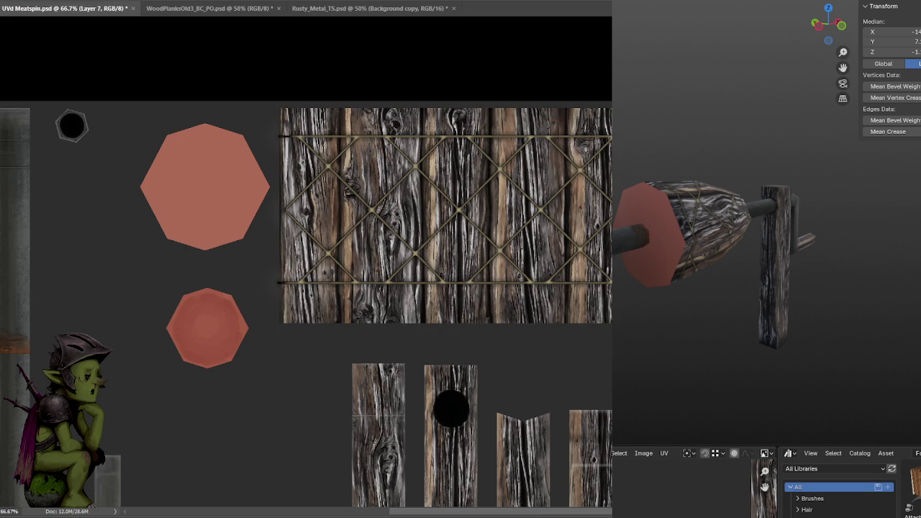
pyautogui.hotkey('ctrl', 'z')
pyautogui.hotkey('ctrl', 'z')
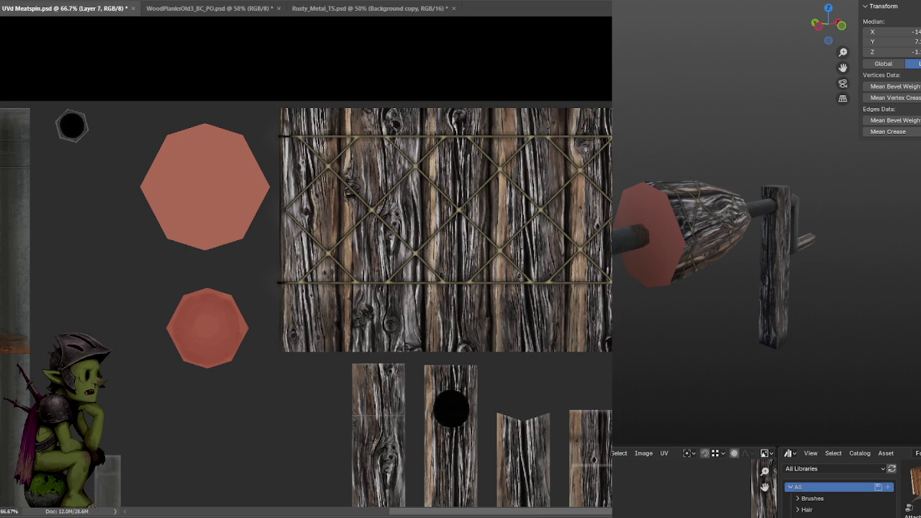
pyautogui.hotkey('ctrl', 'z')
pyautogui.hotkey('ctrl', 'z')
pyautogui.hotkey('ctrl', 'z')
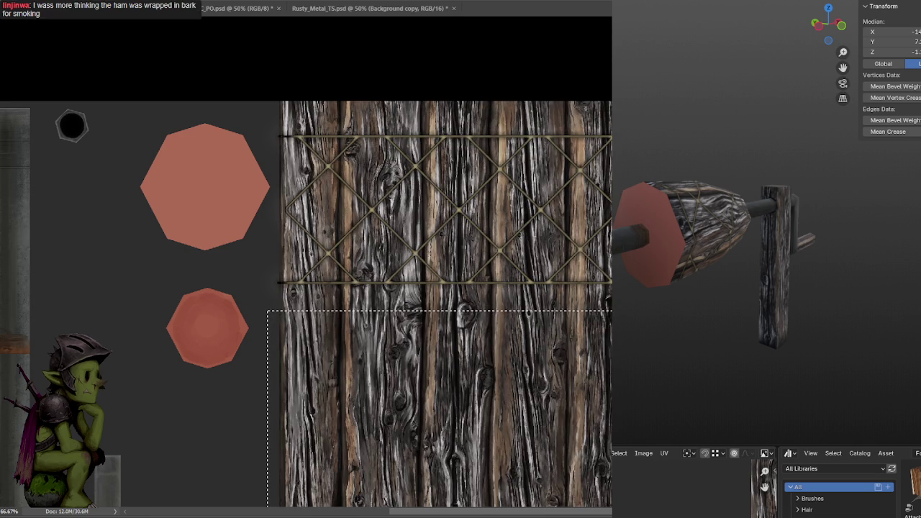
pyautogui.hotkey('ctrl', 'z')
# Paste the wood planks as a new layer, rotated horizontal and scaled to fill the canvas.
pyautogui.hotkey('ctrl', 'shift', 'z')
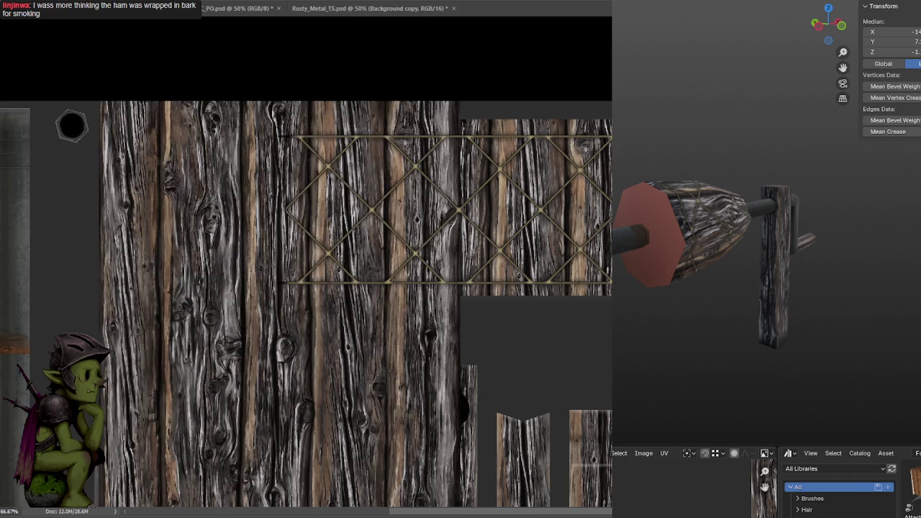
pyautogui.hotkey('ctrl', 't')
pyautogui.moveTo(531, 377)
pyautogui.keyDown('shift'); pyautogui.mouseDown()
pyautogui.moveTo(388, 189)
pyautogui.moveTo(257, 188)
pyautogui.mouseUp(); pyautogui.keyUp('shift')
pyautogui.moveTo(568, 284)
pyautogui.mouseDown()
pyautogui.moveTo(591, 160)
pyautogui.moveTo(67, 165)
pyautogui.mouseUp()
# Commit the wood at 50% opacity, keep only the lattice-rectangle part, and drop the oversized layer.
pyautogui.press('Return')
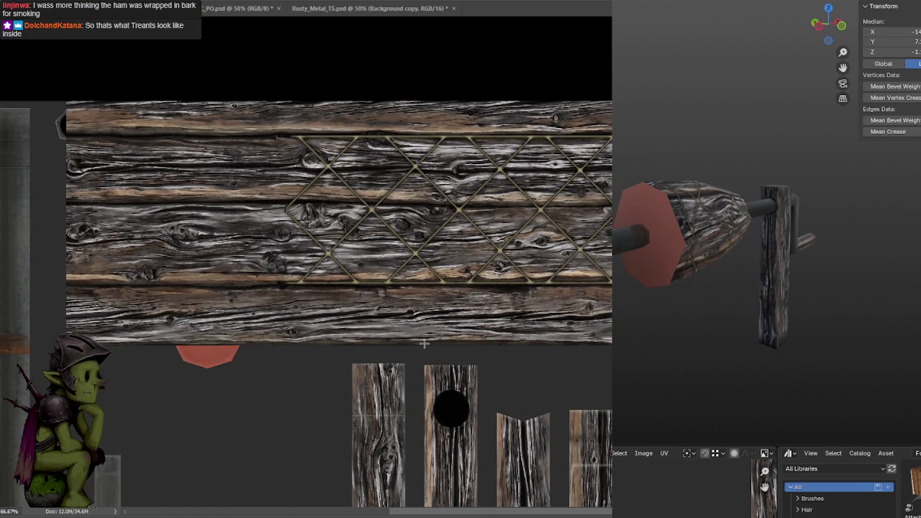
pyautogui.press('5')
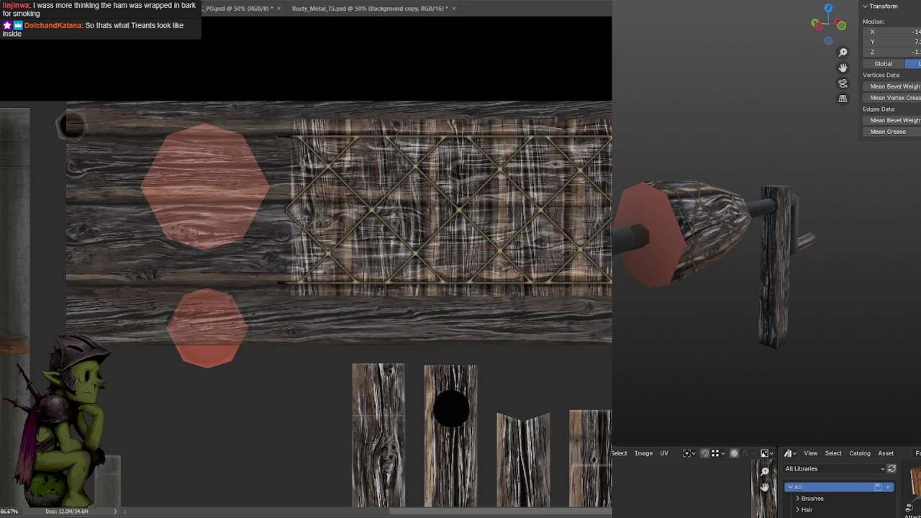
pyautogui.moveTo(611, 308); pyautogui.dragTo(281, 108)
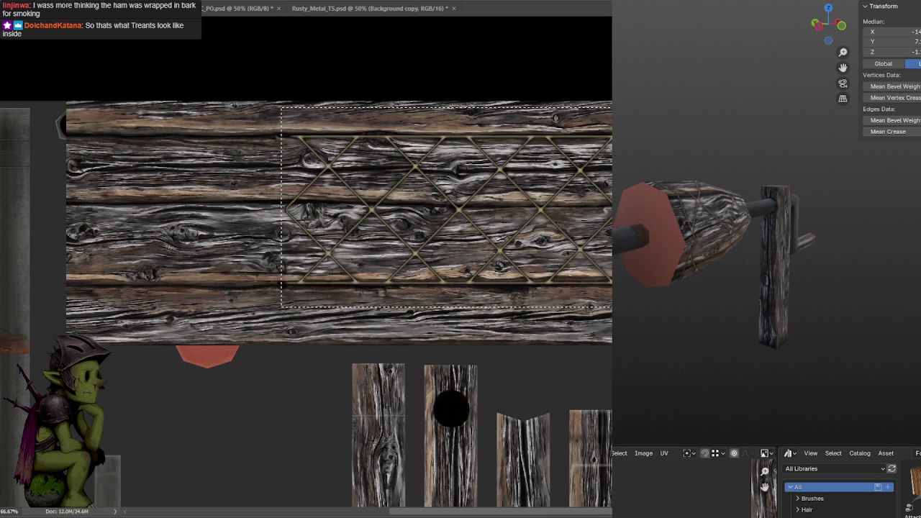
pyautogui.hotkey('ctrl', 'd')
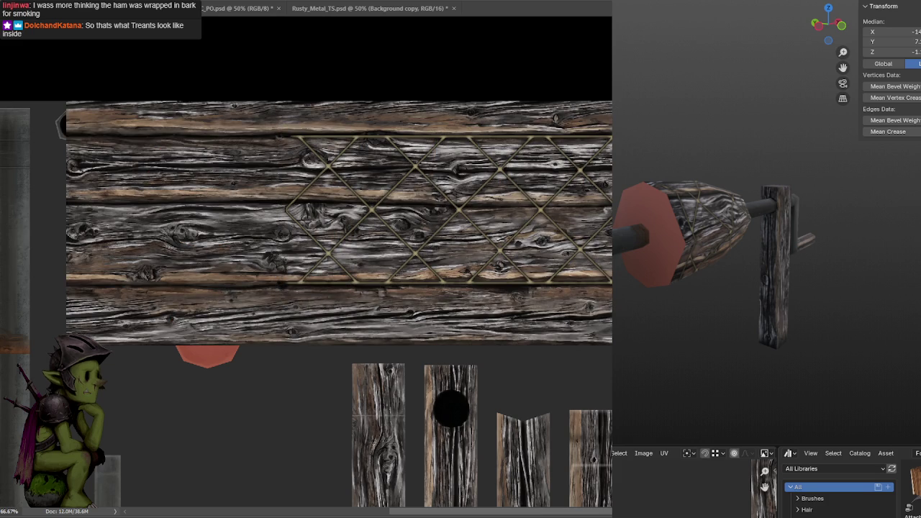
pyautogui.hotkey('ctrl', 'z')
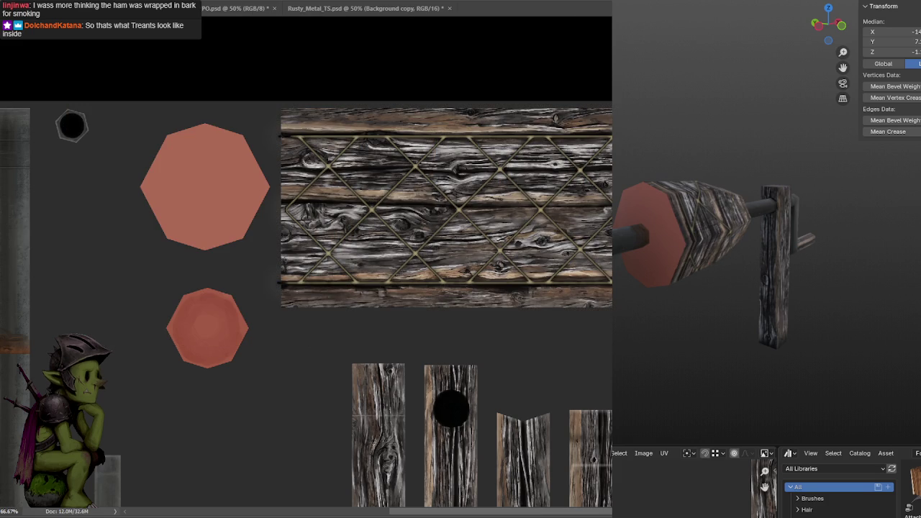
# Toggle horizontal versus vertical planks under the lattice on the model, settling on vertical and saving.
pyautogui.moveTo(806, 348); pyautogui.dragTo(746, 342, button='middle')
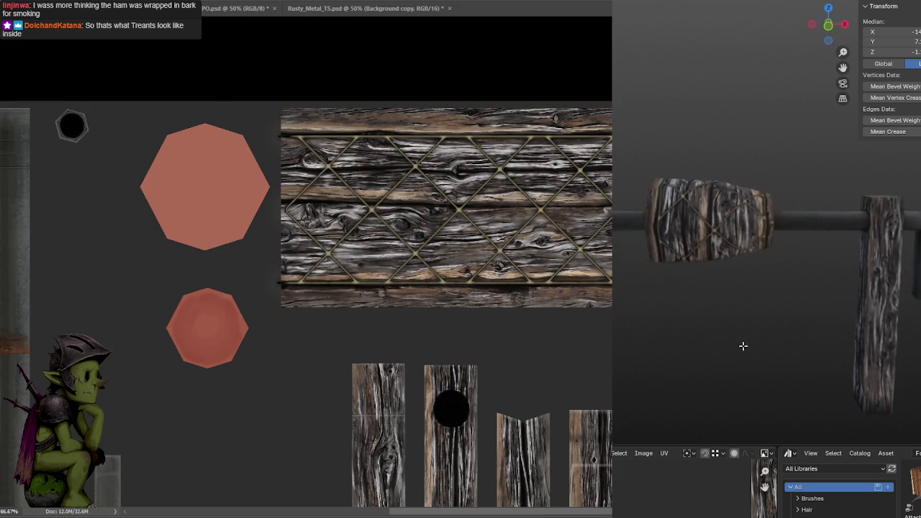
pyautogui.scroll(1, 746, 343)
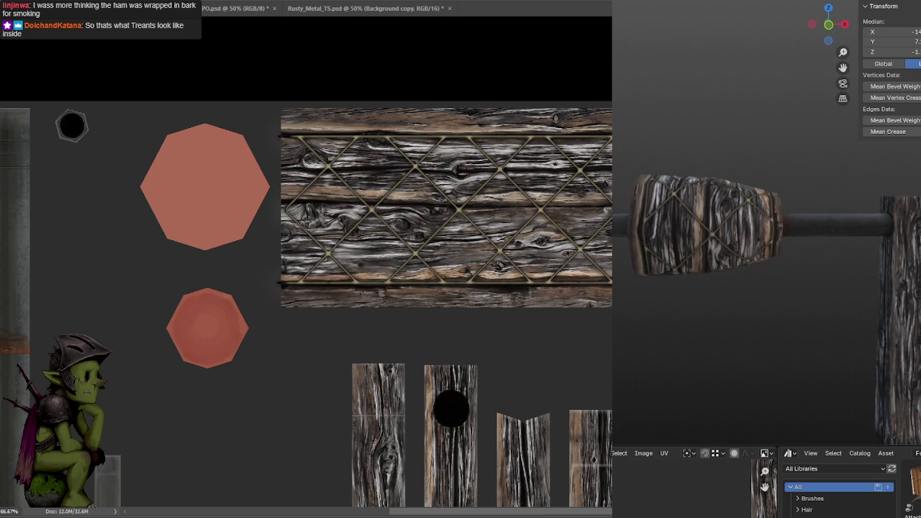
pyautogui.hotkey('ctrl', 'z')
pyautogui.hotkey('ctrl', 's')
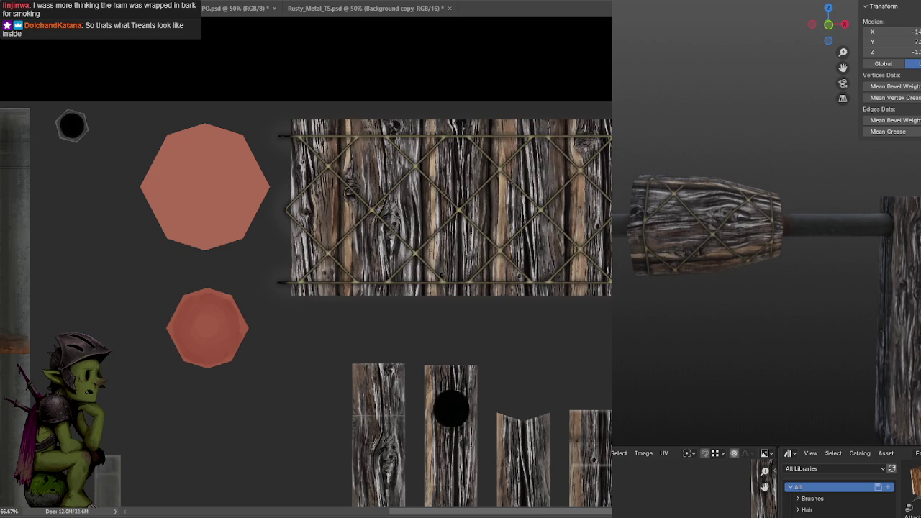
pyautogui.hotkey('ctrl', 'shift', 'z')
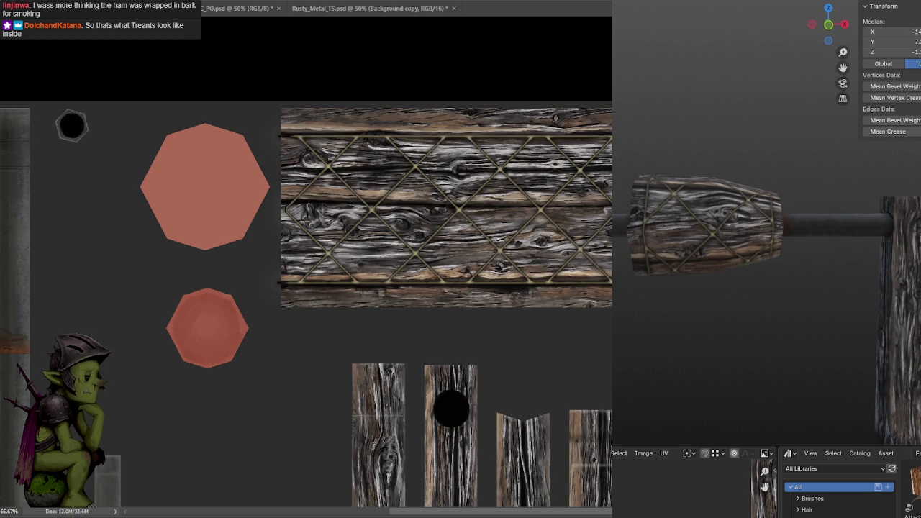
pyautogui.hotkey('ctrl', 'z')
pyautogui.hotkey('ctrl', 's')
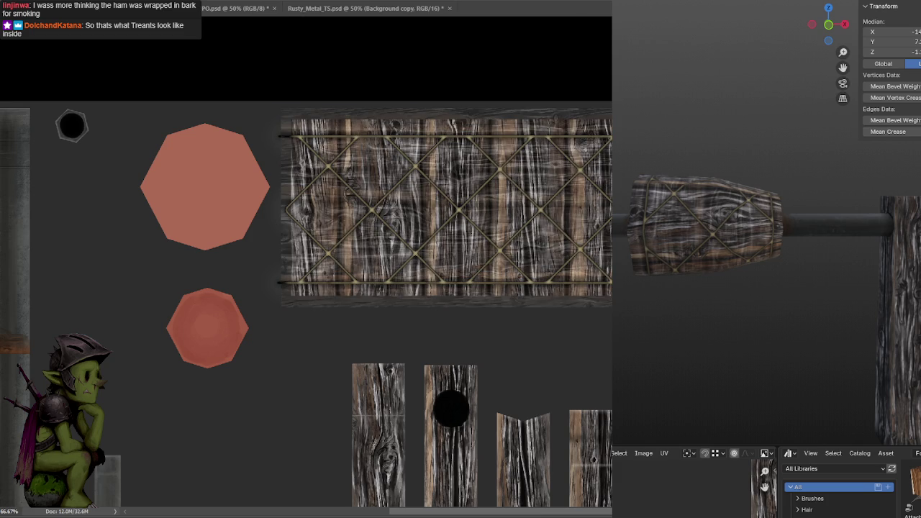
pyautogui.hotkey('ctrl', 'z')
pyautogui.hotkey('ctrl', 'z')
pyautogui.hotkey('ctrl', 's')
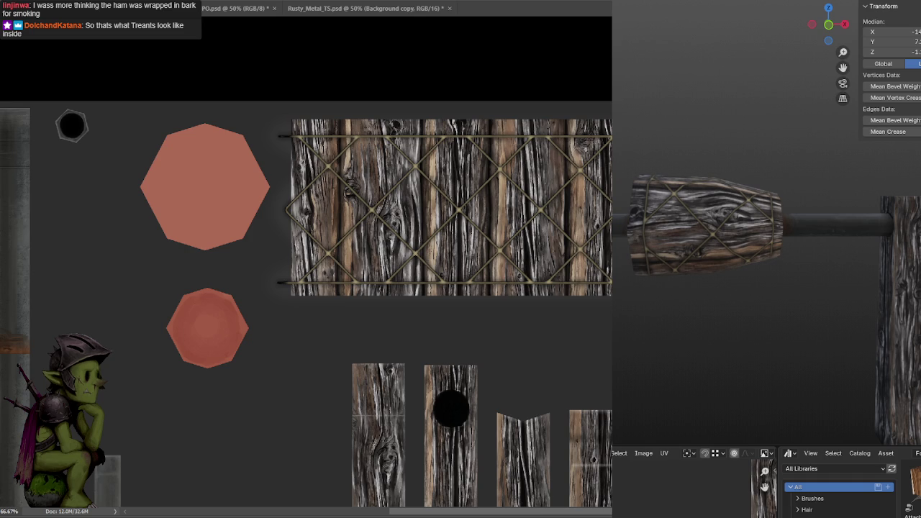
# Apply Motion Blur with angle 90 and distance 215 to the wood planks.
pyautogui.click(124, 2)
pyautogui.moveTo(127, 111)
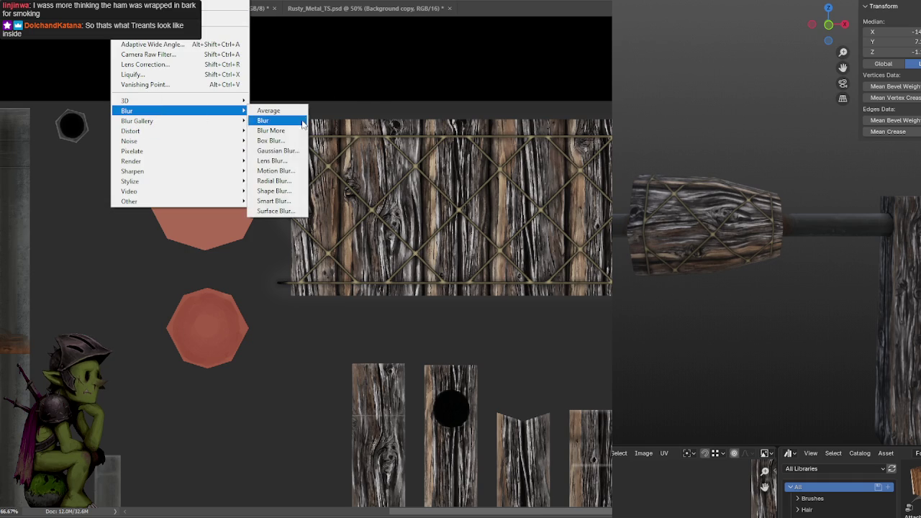
pyautogui.click(295, 172)
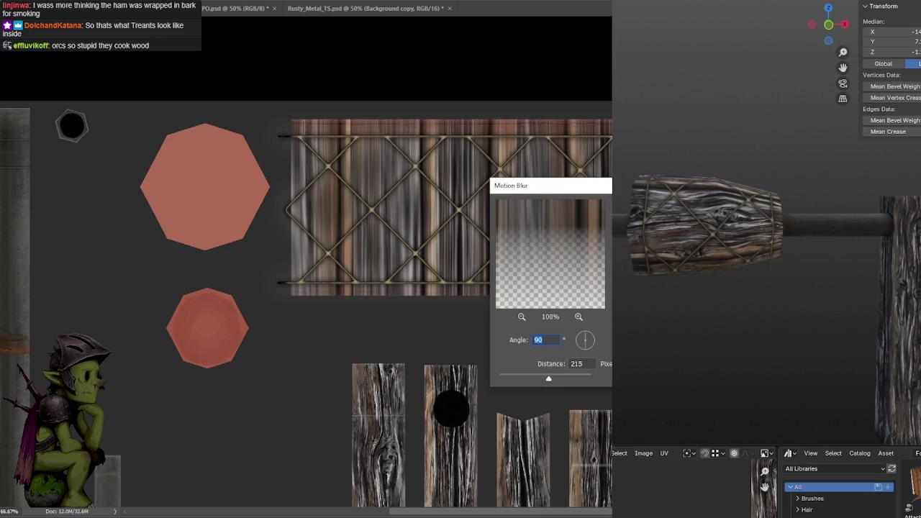
pyautogui.press('Return')
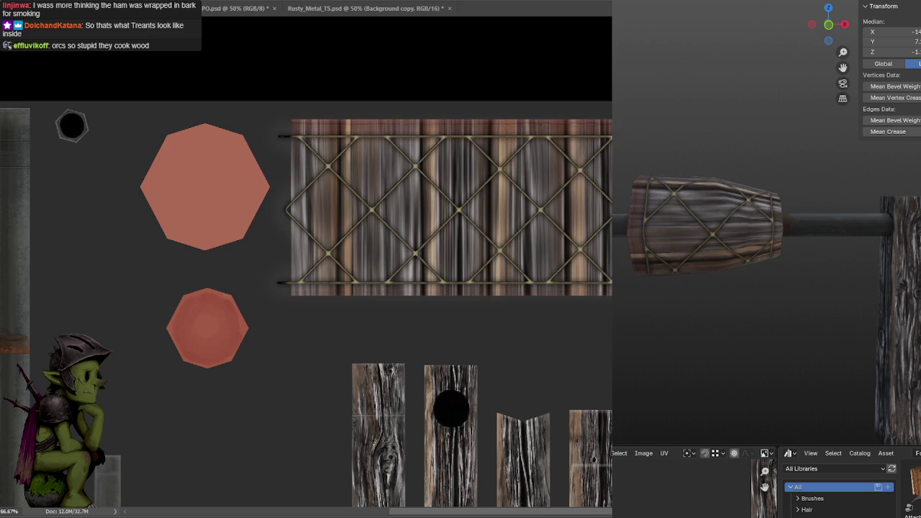
pyautogui.moveTo(847, 354); pyautogui.dragTo(879, 370, button='middle')
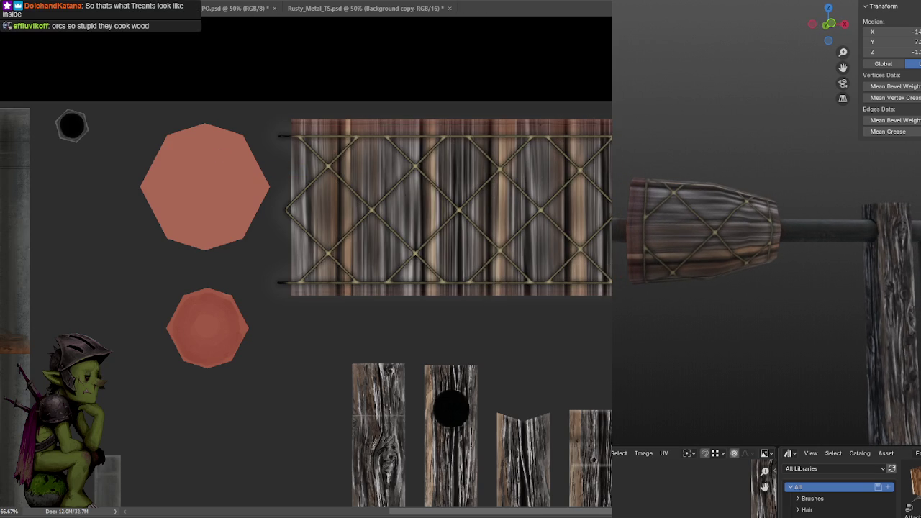
# Undo the motion blur, switch to the red meat-toned wood, and save so Blender updates.
pyautogui.hotkey('ctrl', 'z')
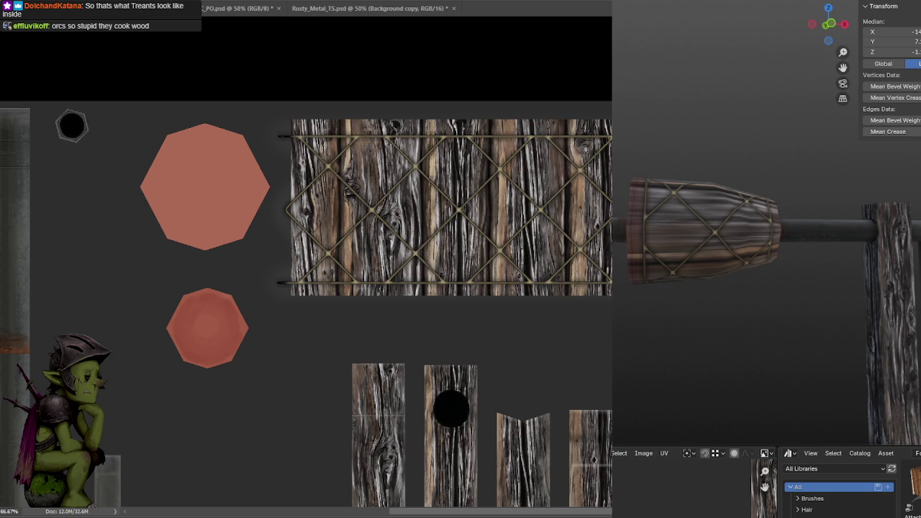
pyautogui.hotkey('ctrl', 'z')
pyautogui.hotkey('ctrl', 's')
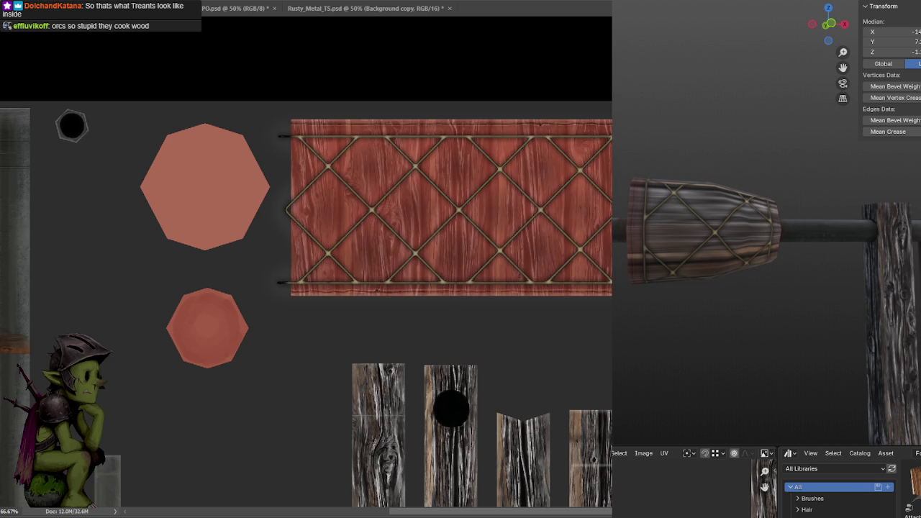
pyautogui.moveTo(724, 312)
pyautogui.mouseDown(button='middle')
pyautogui.moveTo(714, 265)
pyautogui.moveTo(720, 251)
pyautogui.moveTo(832, 302)
pyautogui.moveTo(796, 283)
pyautogui.moveTo(735, 283)
pyautogui.mouseUp(button='middle')
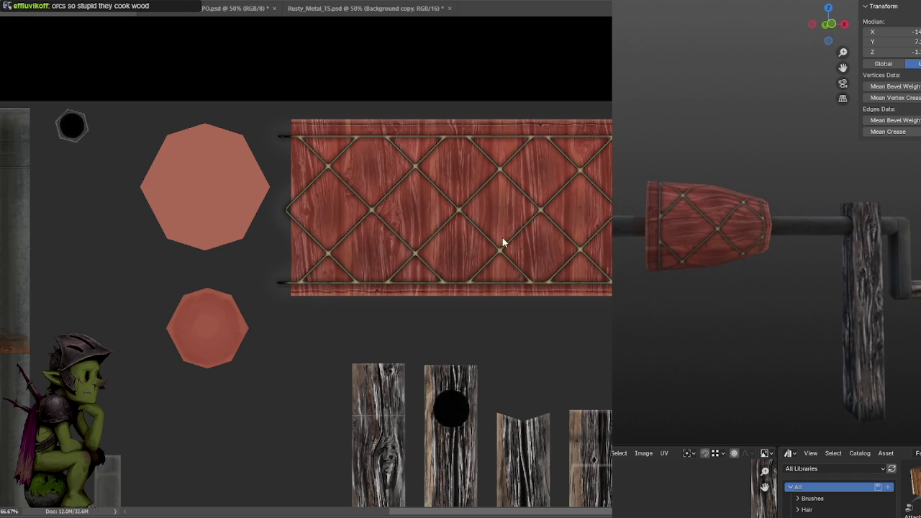
pyautogui.keyDown('alt'); pyautogui.scroll(1, 578, 315); pyautogui.keyUp('alt')
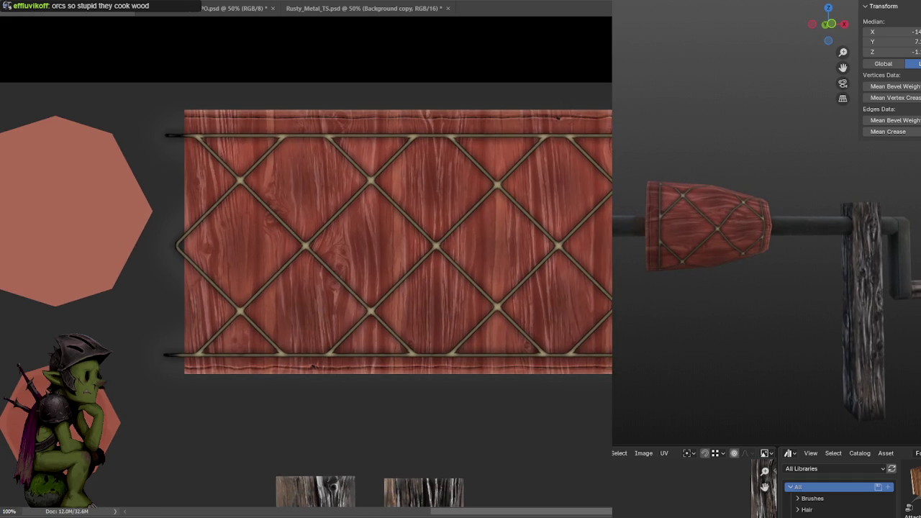
# Shrink the brush and paint darker shading into the red diamond tiles, then save.
pyautogui.press('[')
pyautogui.press('[')
pyautogui.press('[')
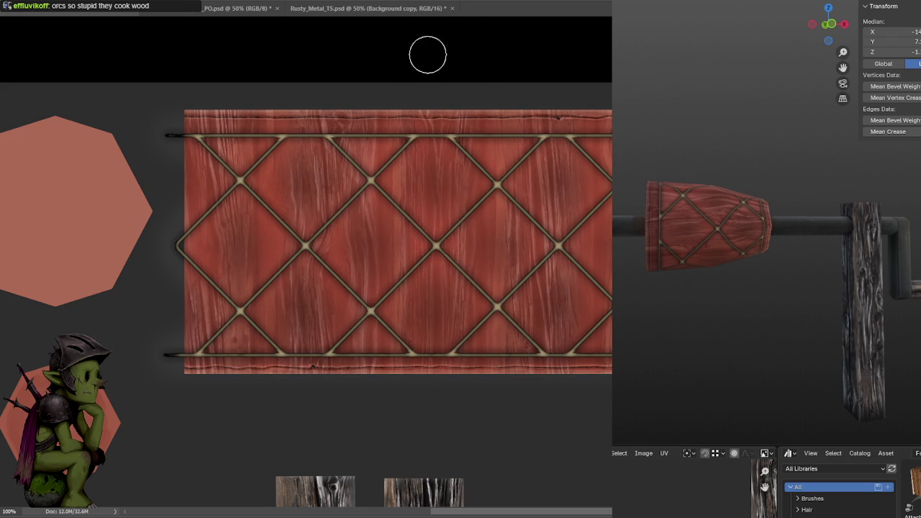
pyautogui.hotkey('ctrl', 's')
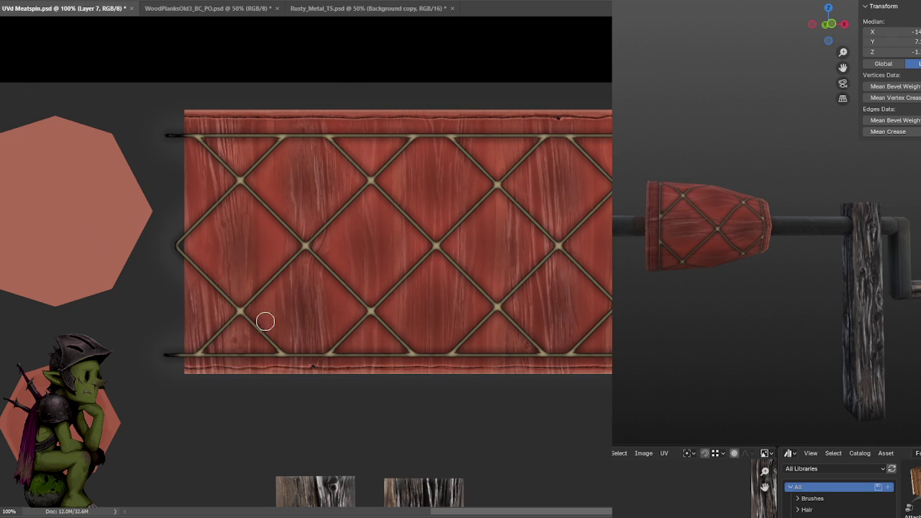
pyautogui.hotkey('ctrl', 's')
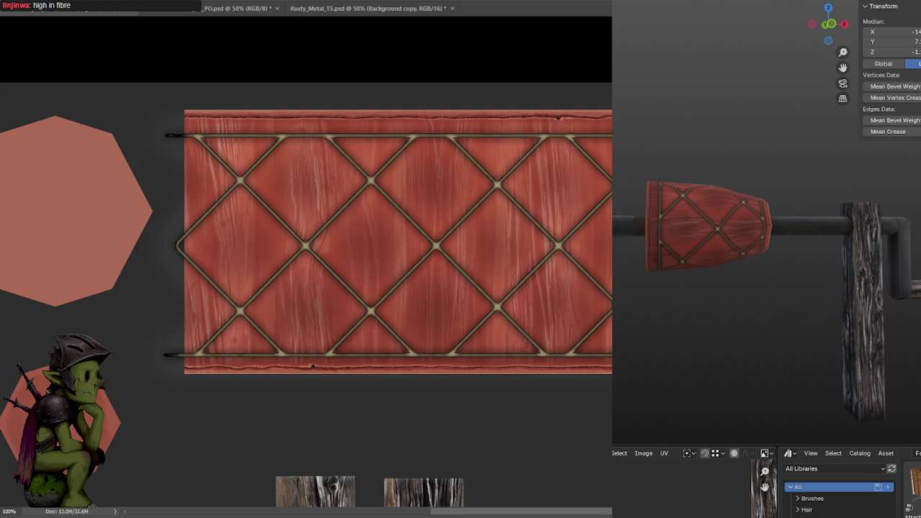
pyautogui.moveTo(725, 294)
pyautogui.mouseDown(button='middle')
pyautogui.moveTo(737, 301)
pyautogui.moveTo(713, 321)
pyautogui.moveTo(799, 329)
pyautogui.moveTo(905, 313)
pyautogui.moveTo(691, 307)
pyautogui.mouseUp(button='middle')
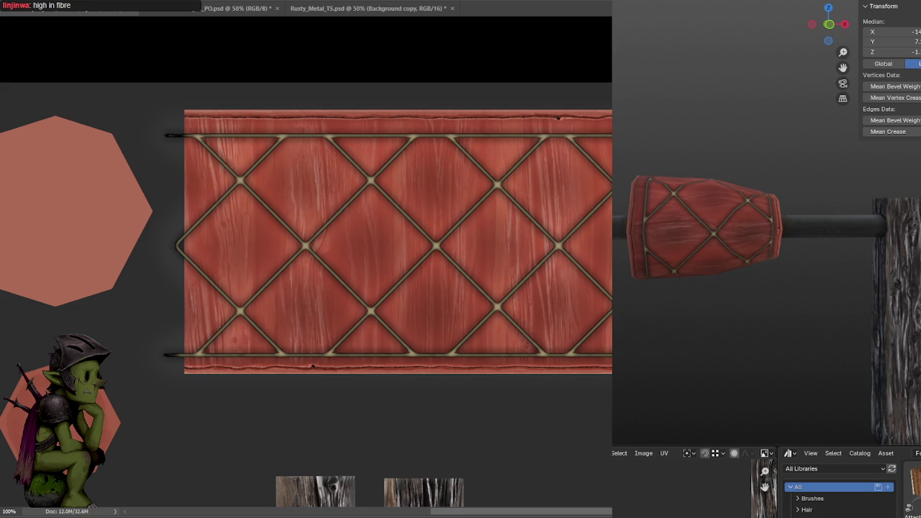
# Hide and reshow the wood grain to judge the shading, then save the texture.
pyautogui.hotkey('ctrl', 'z')
pyautogui.hotkey('ctrl', 'shift', 'z')
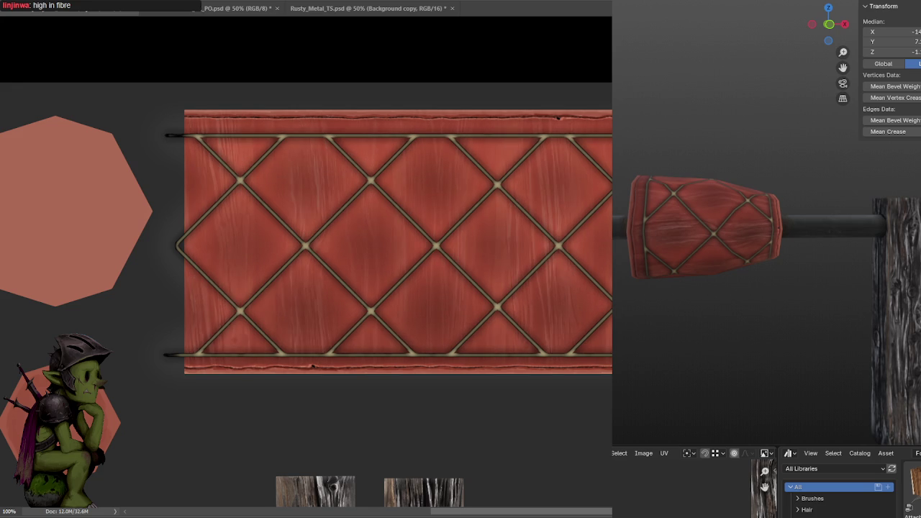
pyautogui.hotkey('ctrl', 's')
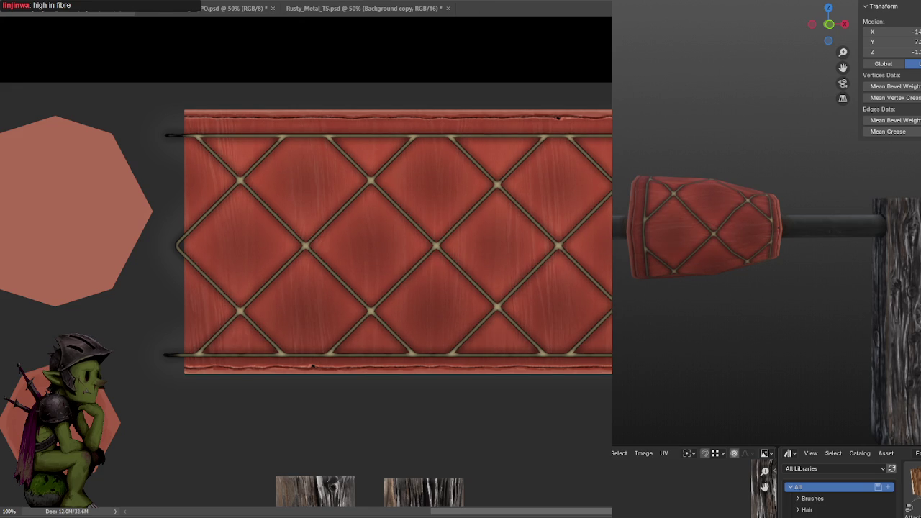
pyautogui.moveTo(770, 323)
pyautogui.mouseDown(button='middle')
pyautogui.moveTo(796, 362)
pyautogui.moveTo(754, 342)
pyautogui.moveTo(708, 344)
pyautogui.moveTo(786, 364)
pyautogui.mouseUp(button='middle')
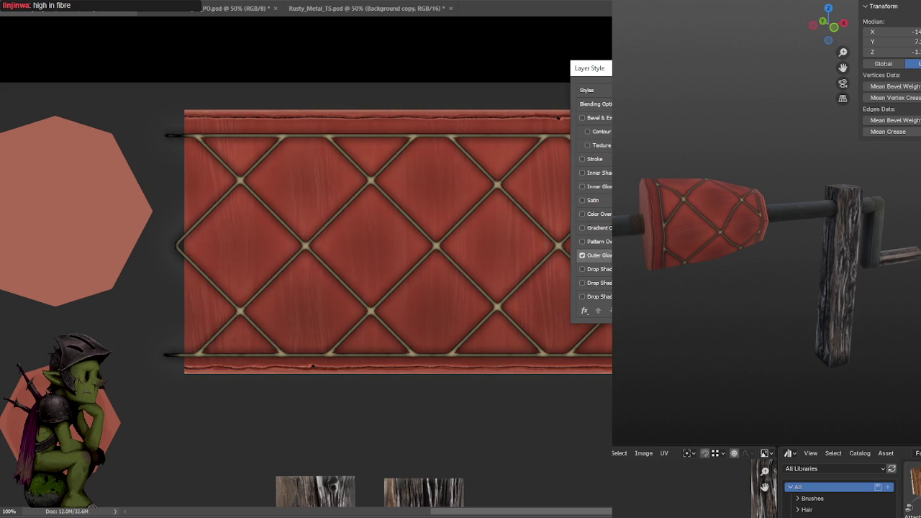
pyautogui.press('Return')
pyautogui.moveTo(724, 321)
pyautogui.mouseDown(button='middle')
pyautogui.moveTo(787, 346)
pyautogui.moveTo(749, 309)
pyautogui.mouseUp(button='middle')
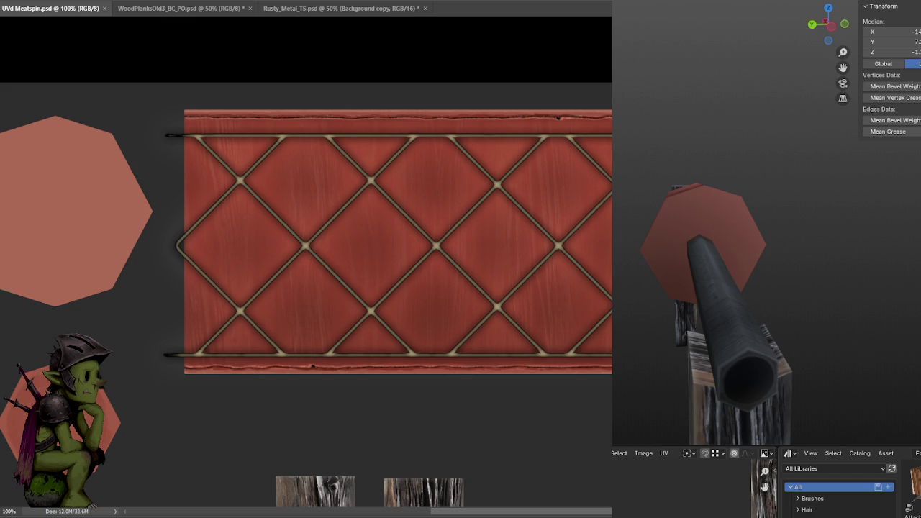
# Compare the banner with and without the diamond lattice, and try then remove bevel on the rails.
pyautogui.hotkey('ctrl', 'z')
pyautogui.hotkey('ctrl', 'shift', 'z')
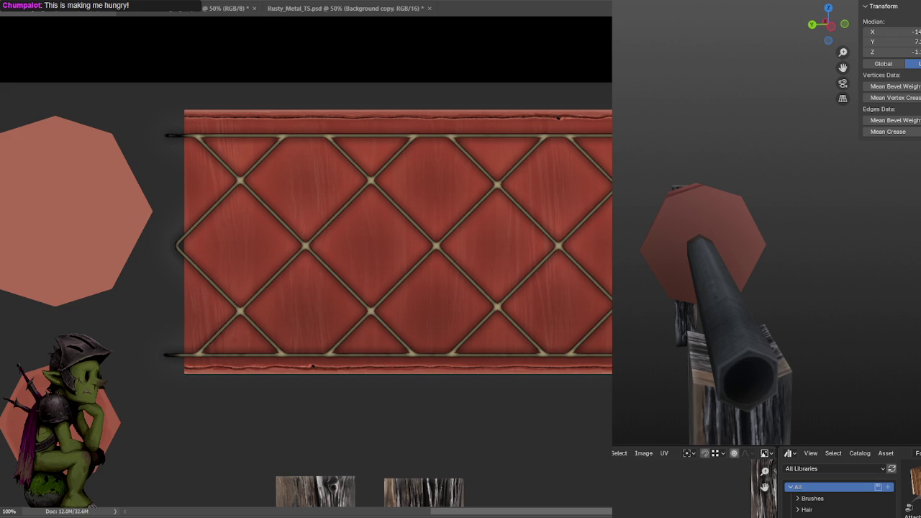
pyautogui.hotkey('ctrl', 'z')
pyautogui.hotkey('ctrl', 'shift', 'z')
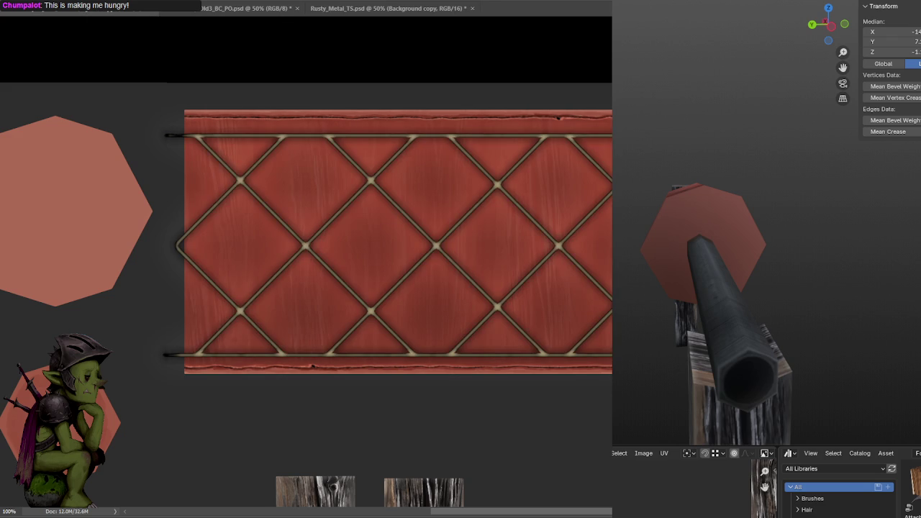
pyautogui.hotkey('ctrl', 'shift', 'z')
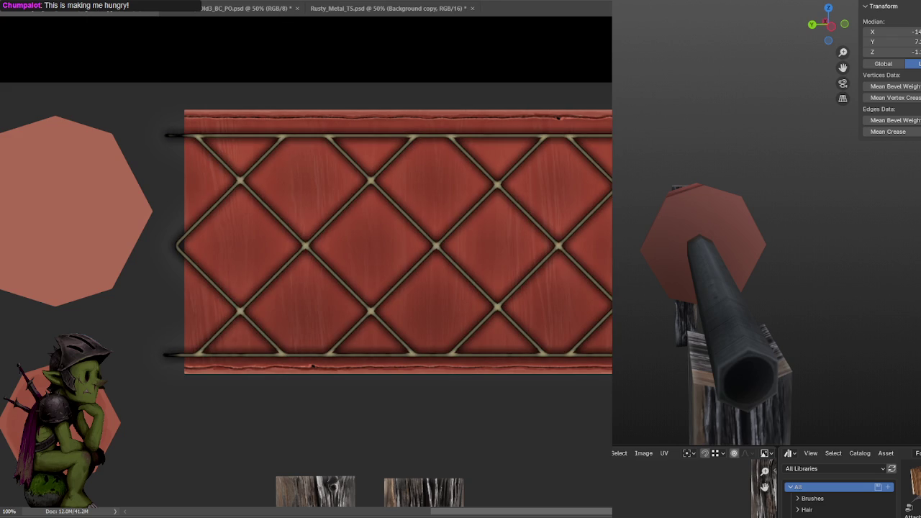
pyautogui.hotkey('ctrl', 'z')
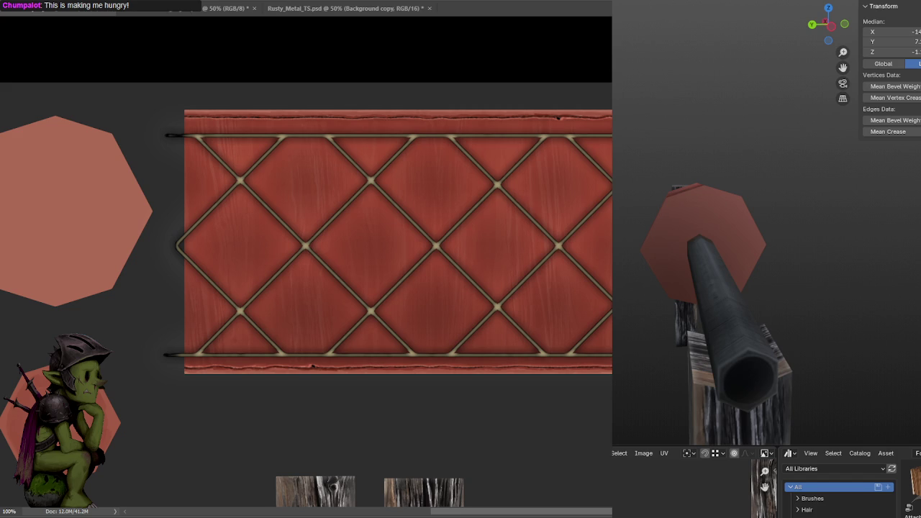
# Preview outer glow and the wood backdrop behind the banner, then hide both.
pyautogui.hotkey('ctrl', 'z')
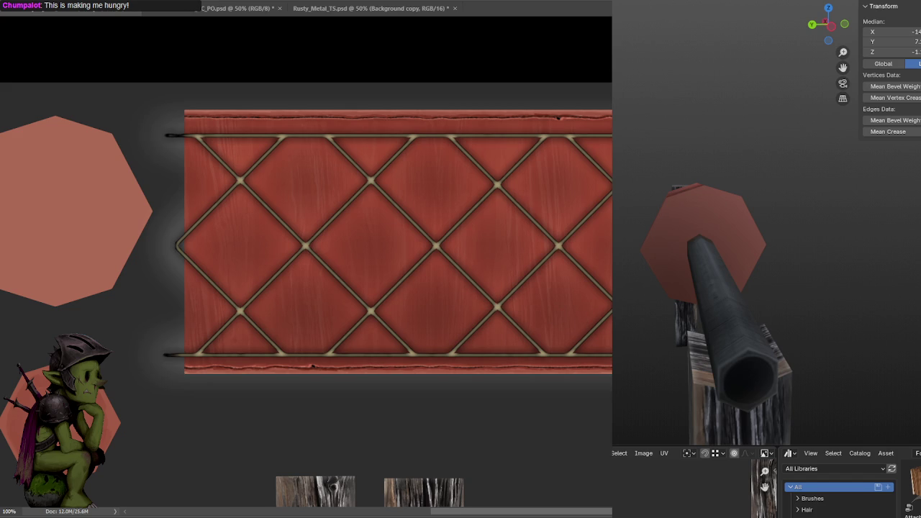
pyautogui.hotkey('ctrl', 'z')
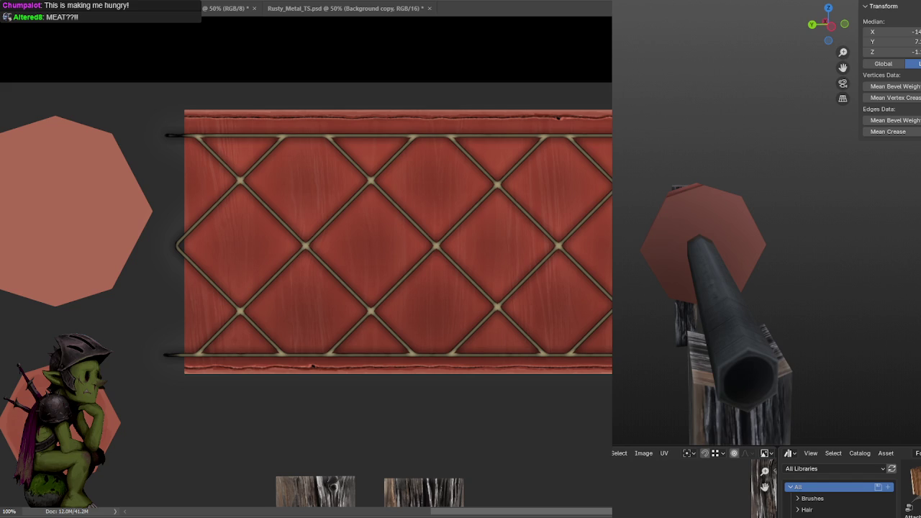
pyautogui.hotkey('ctrl', 'v')
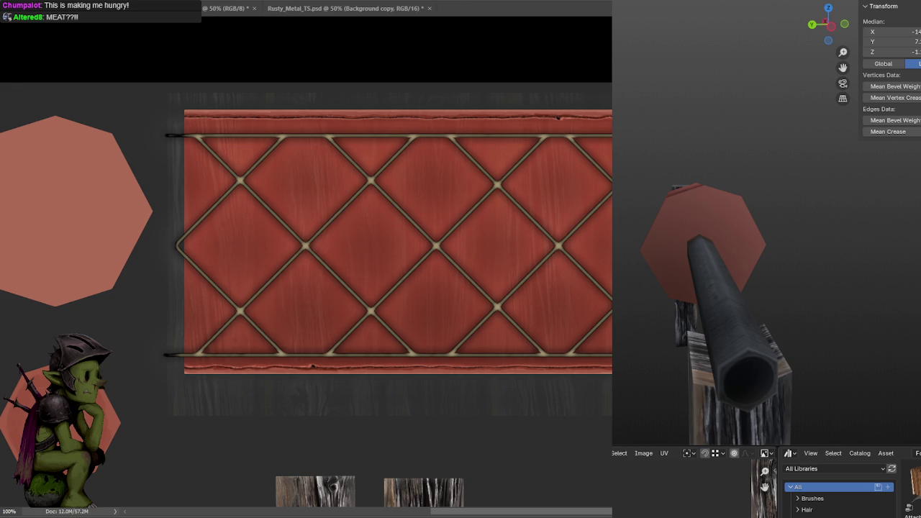
pyautogui.hotkey('ctrl', 'z')
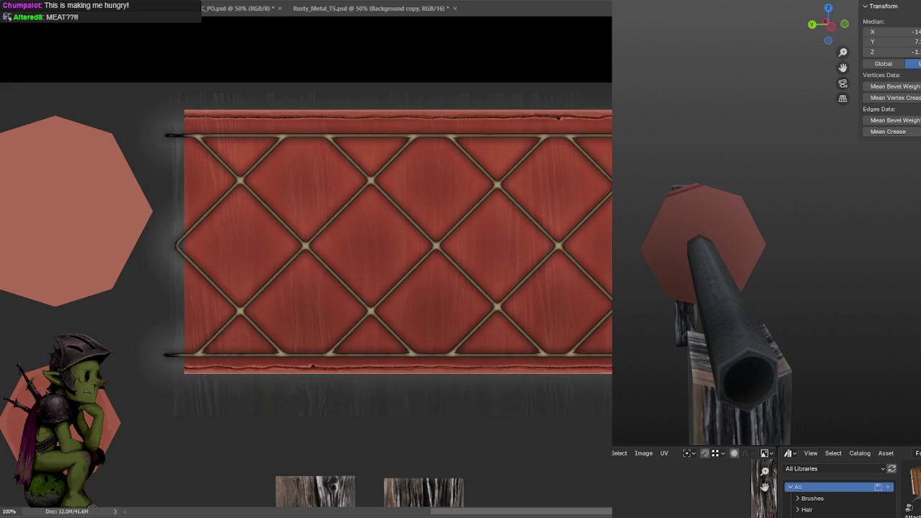
pyautogui.hotkey('ctrl', 'z')
pyautogui.hotkey('ctrl', 'z')
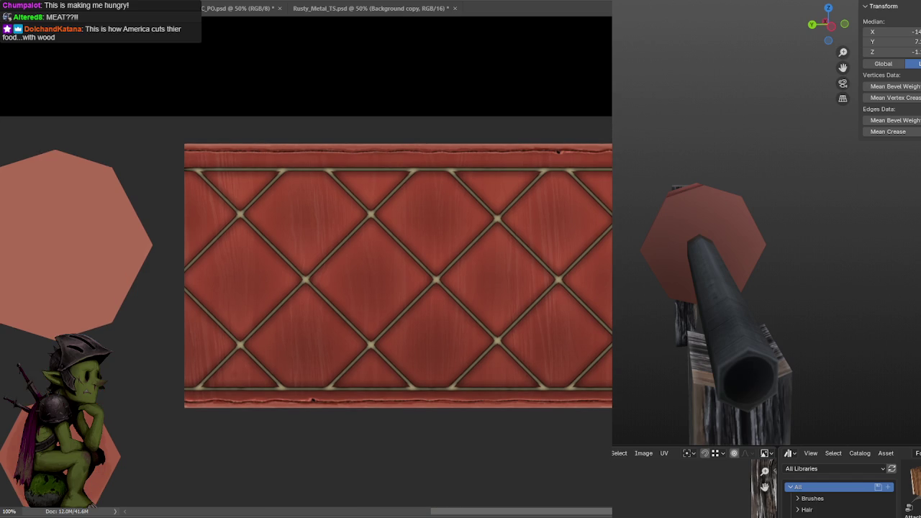
pyautogui.hotkey('ctrl', 'z')
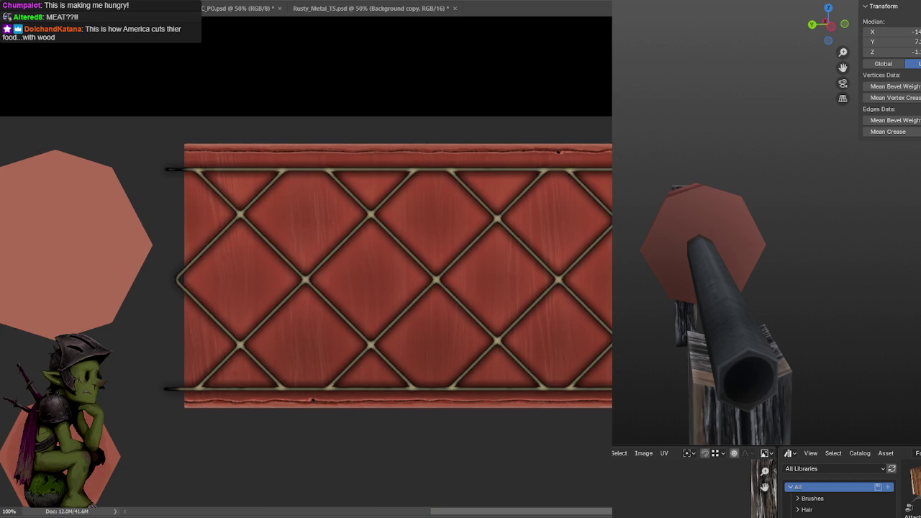
# Brighten the top and bottom rail edges and remove the black line stubs left of the banner.
pyautogui.hotkey('ctrl', 'z')
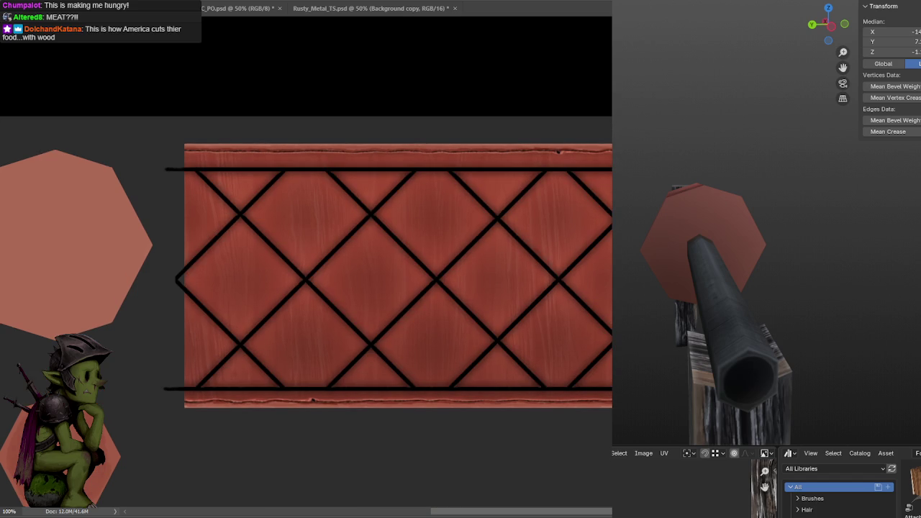
pyautogui.hotkey('ctrl', 'shift', 'z')
pyautogui.hotkey('ctrl', 'z')
pyautogui.hotkey('ctrl', 's')
pyautogui.hotkey('ctrl', 'z')
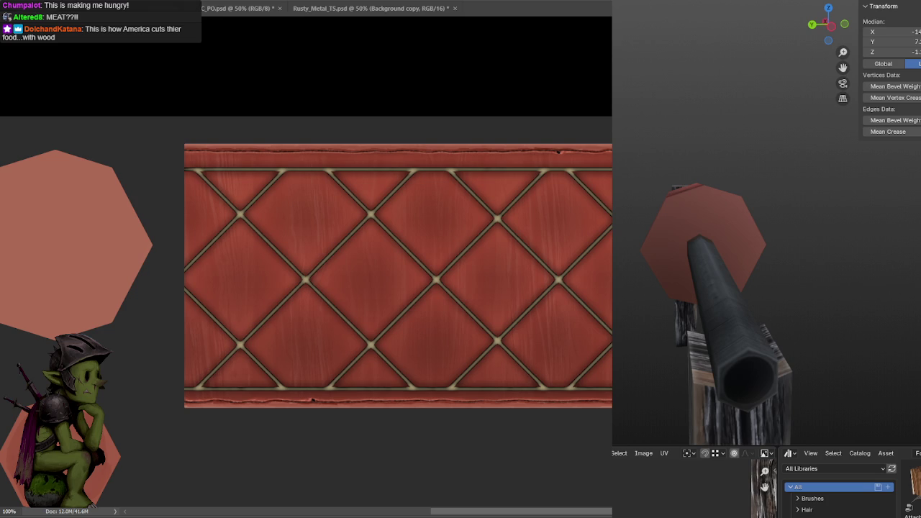
pyautogui.hotkey('ctrl', 'shift', 'z')
pyautogui.hotkey('ctrl', 'z')
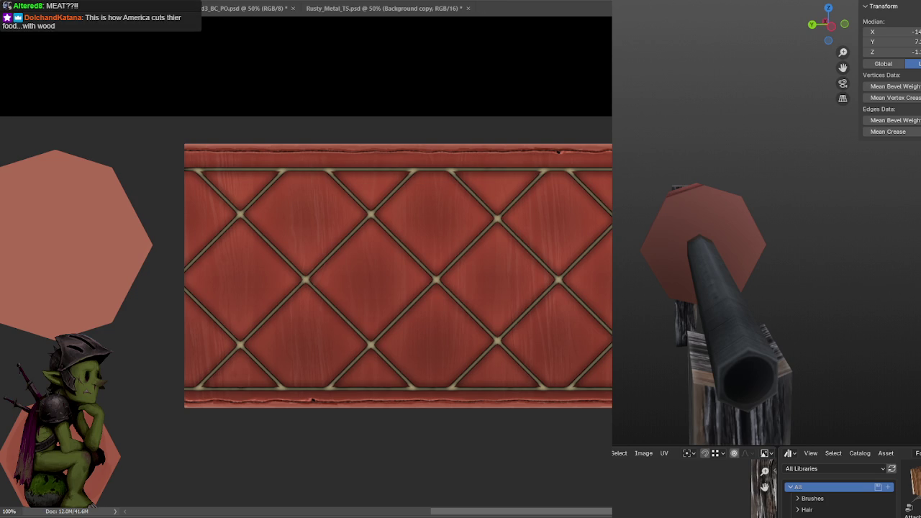
# Compare the diamond pattern against flat red, check the crank on the model, and zoom to 200%.
pyautogui.hotkey('ctrl', 'z')
pyautogui.hotkey('ctrl', 'shift', 'z')
pyautogui.hotkey('ctrl', 'z')
pyautogui.hotkey('ctrl', 'shift', 'z')
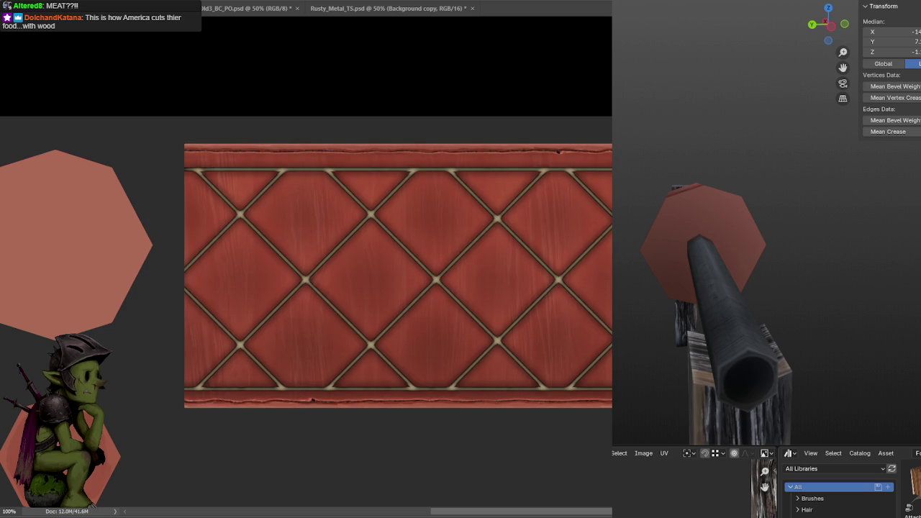
pyautogui.scroll(1, 307, 309)
pyautogui.scroll(-3, 307, 310)
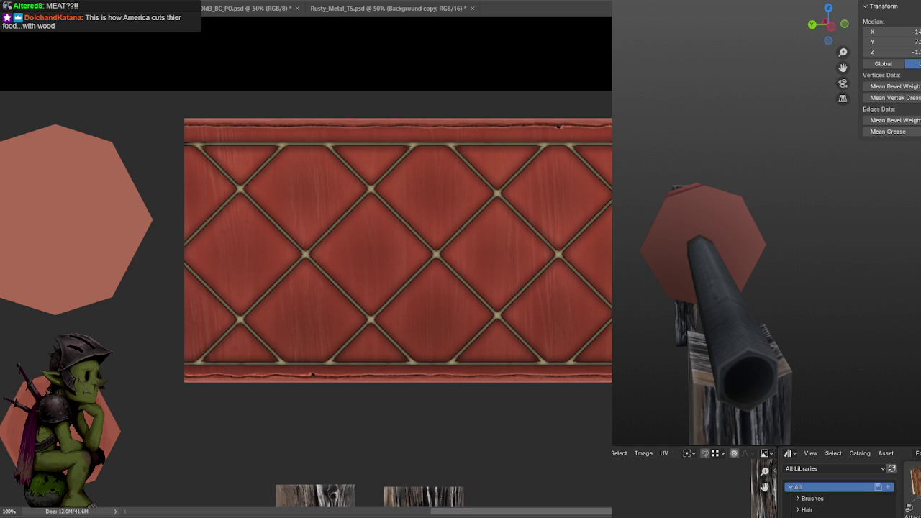
pyautogui.moveTo(742, 273); pyautogui.dragTo(767, 303, button='middle')
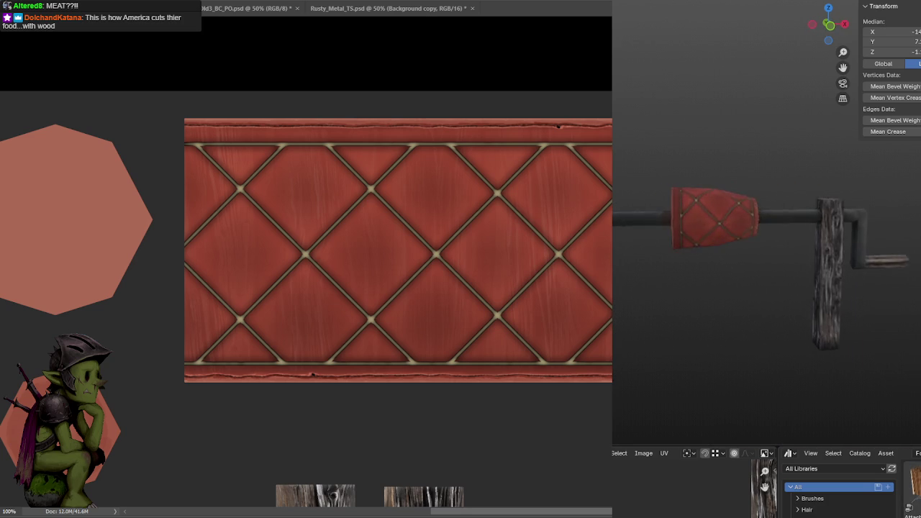
pyautogui.scroll(3, 670, 290)
pyautogui.scroll(1, 698, 280)
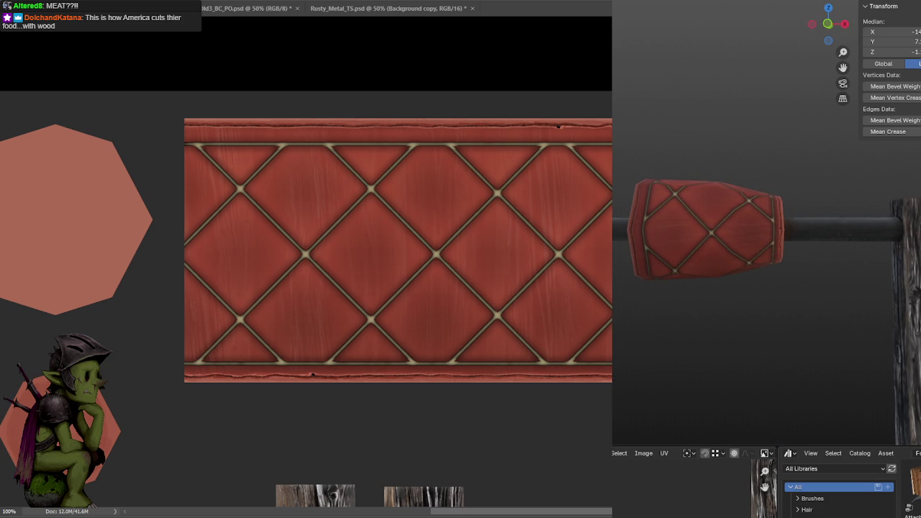
pyautogui.hotkey('ctrl', '+')
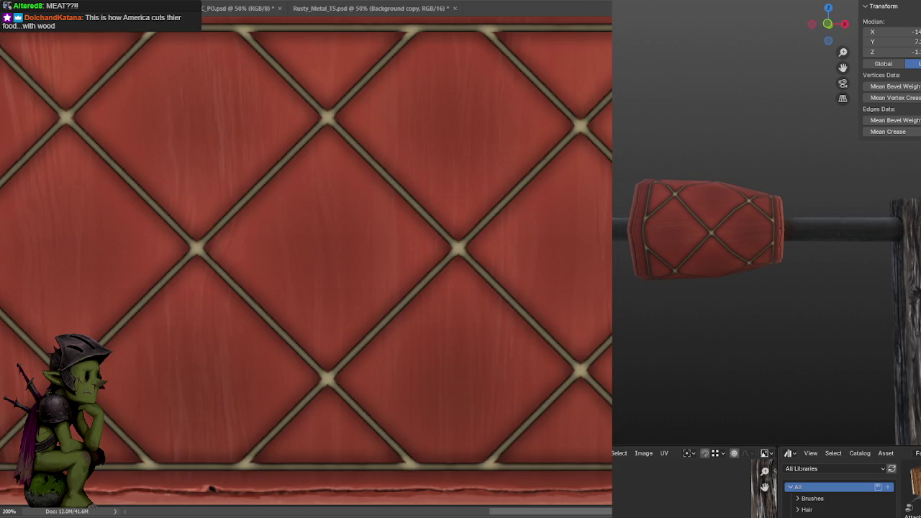
# Choose a paint colour in the Color Picker and zoom the texture back to 100%.
pyautogui.scroll(1, 582, 148)
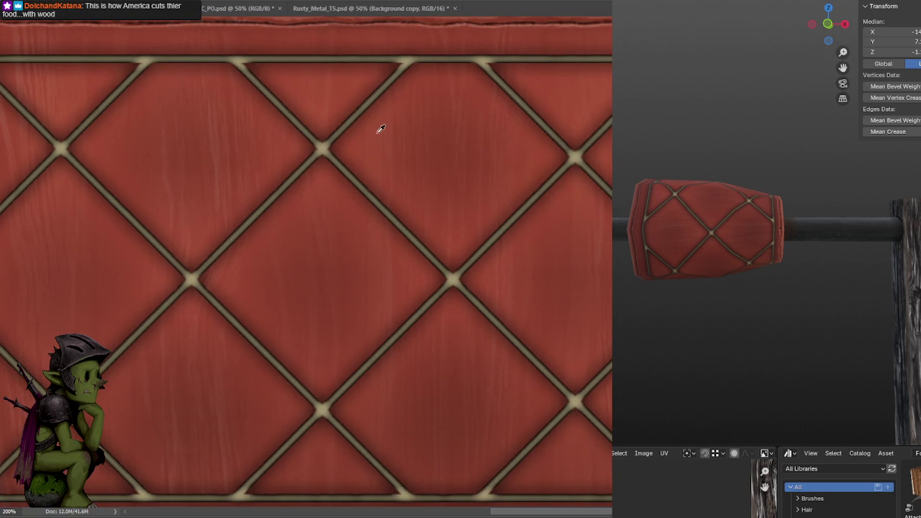
pyautogui.click(59, 308)
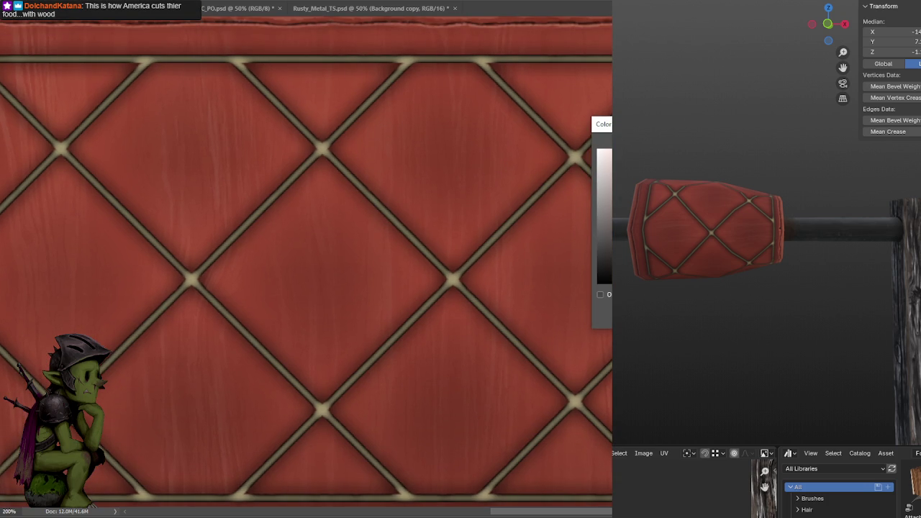
pyautogui.press('Return')
pyautogui.hotkey('ctrl', '-')
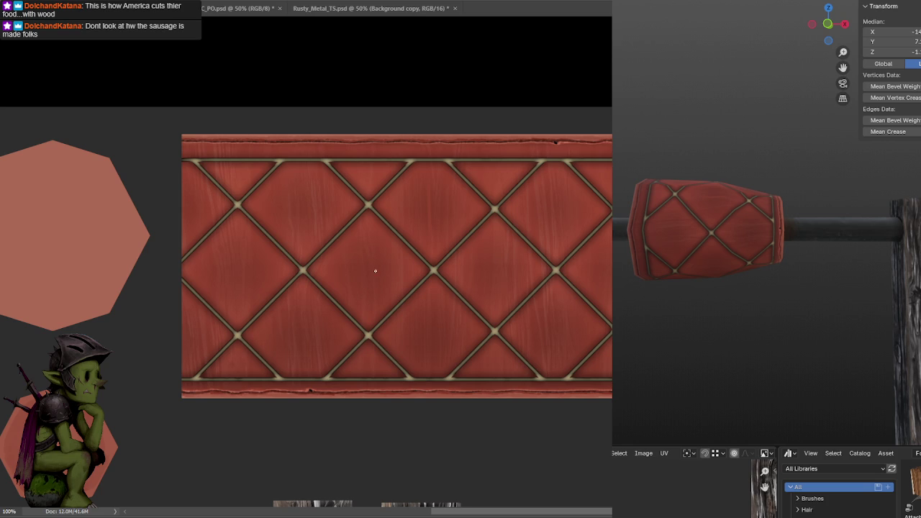
# At 200% zoom, darken the wood along one diagonal lattice seam and check the drum on the model.
pyautogui.hotkey('ctrl', '+')
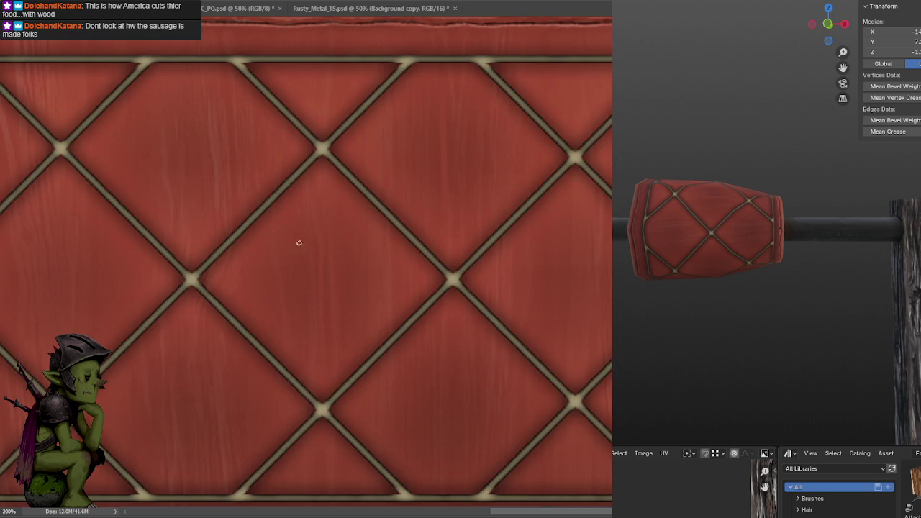
pyautogui.moveTo(337, 247)
pyautogui.mouseDown()
pyautogui.moveTo(363, 215)
pyautogui.moveTo(418, 222)
pyautogui.mouseUp()
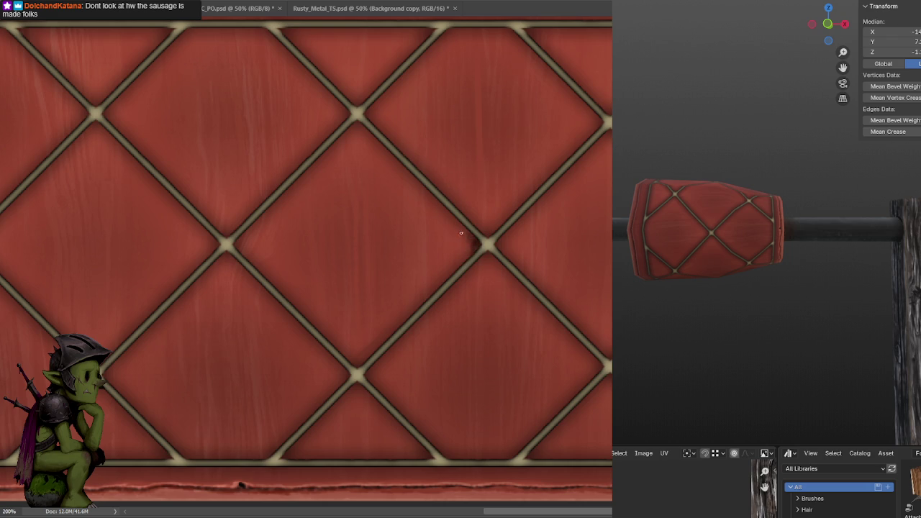
pyautogui.moveTo(441, 203)
pyautogui.mouseDown()
pyautogui.moveTo(365, 131)
pyautogui.moveTo(412, 168)
pyautogui.mouseUp()
pyautogui.keyDown('alt'); pyautogui.scroll(-1, 411, 180); pyautogui.keyUp('alt')
pyautogui.keyDown('alt'); pyautogui.scroll(1, 483, 151); pyautogui.keyUp('alt')
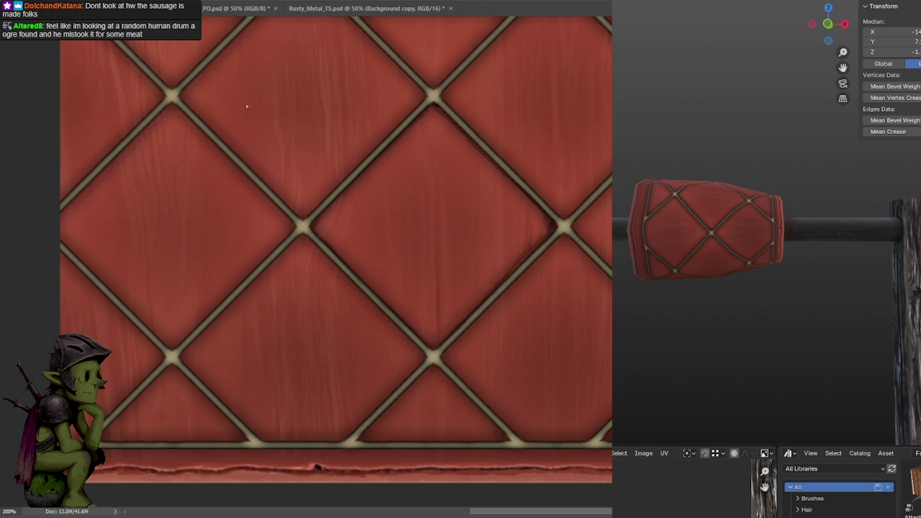
pyautogui.moveTo(756, 238); pyautogui.dragTo(794, 277, button='middle')
pyautogui.scroll(3, 794, 277)
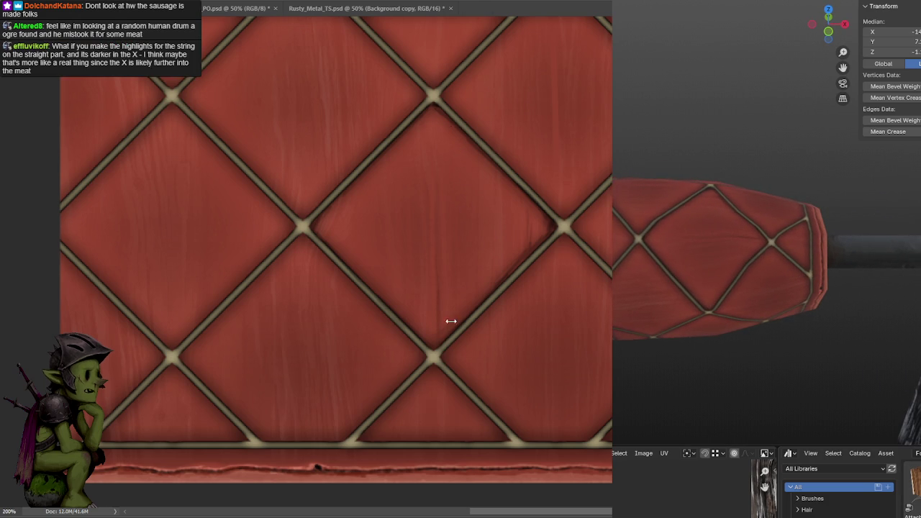
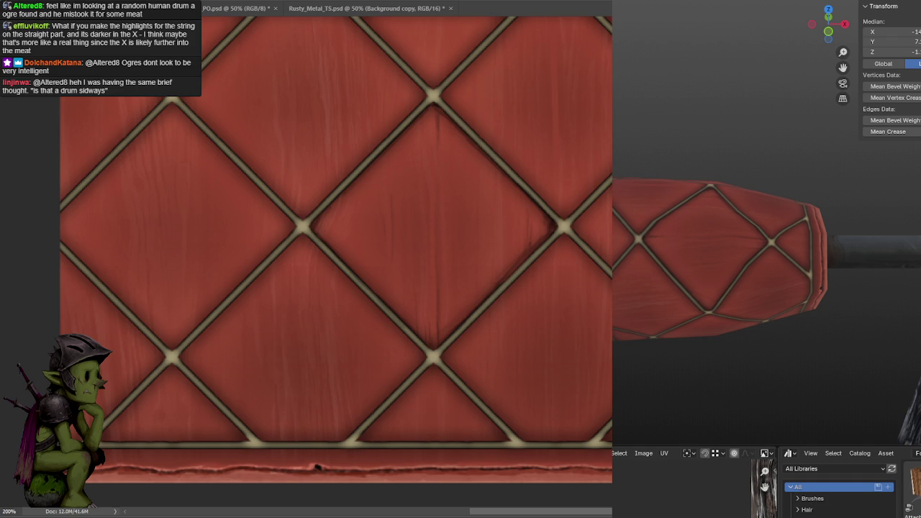
# Brush a short vertical cream highlight onto a red leather diamond and zoom to review it.
pyautogui.moveTo(442, 200); pyautogui.dragTo(442, 160)
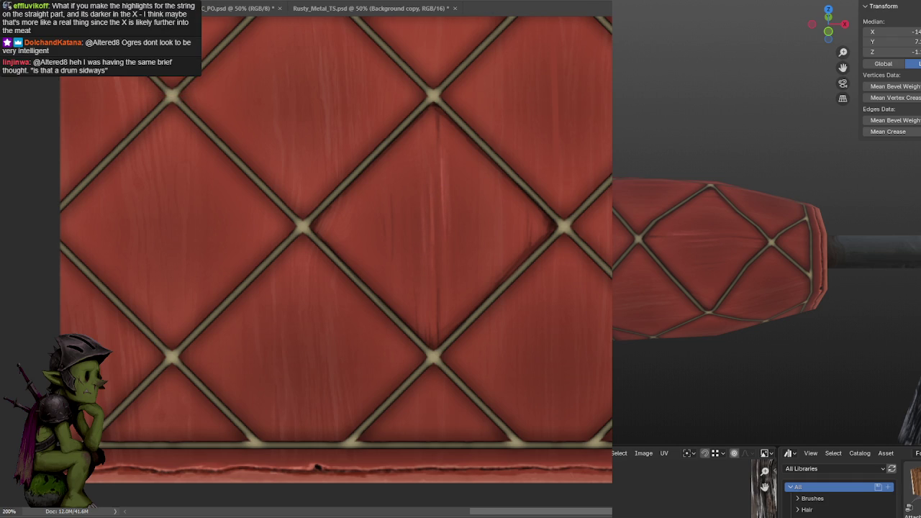
pyautogui.moveTo(611, 226); pyautogui.dragTo(502, 232)
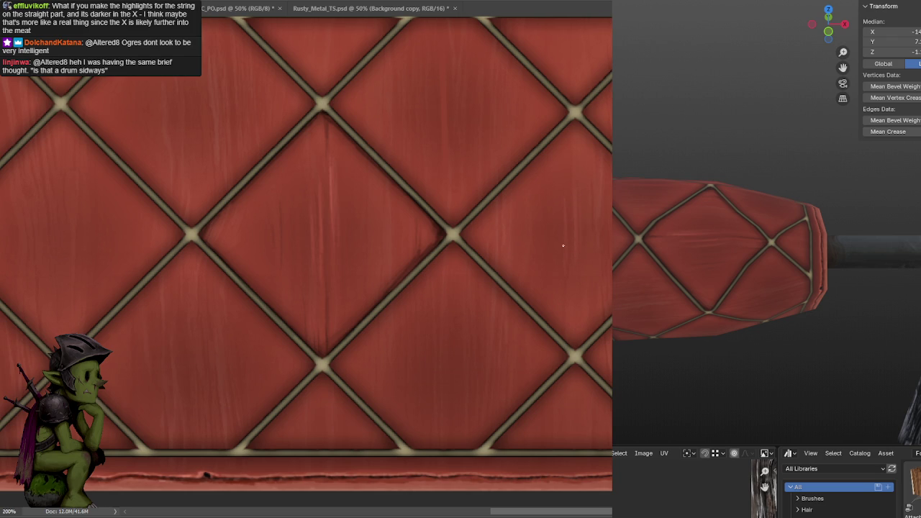
pyautogui.keyDown('alt'); pyautogui.scroll(-1, 551, 238); pyautogui.keyUp('alt')
pyautogui.keyDown('alt'); pyautogui.scroll(-2, 486, 252); pyautogui.keyUp('alt')
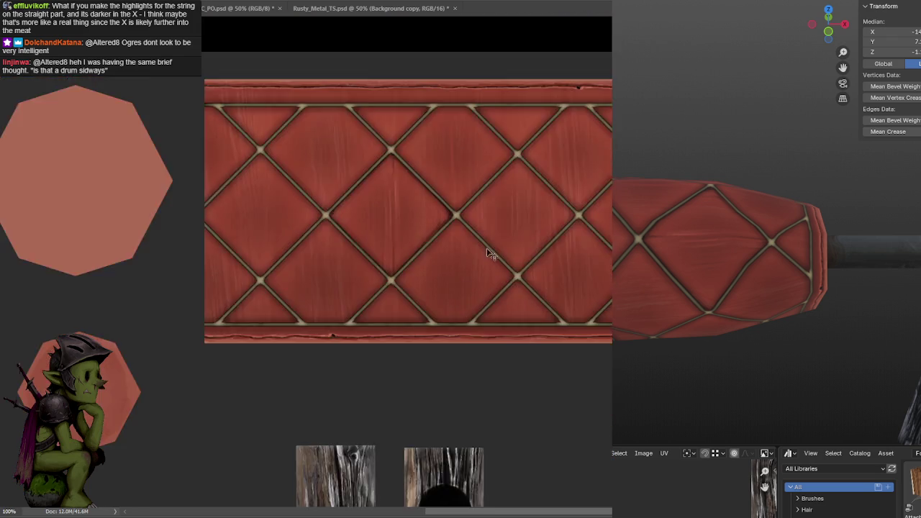
pyautogui.keyDown('alt'); pyautogui.scroll(3, 482, 238); pyautogui.keyUp('alt')
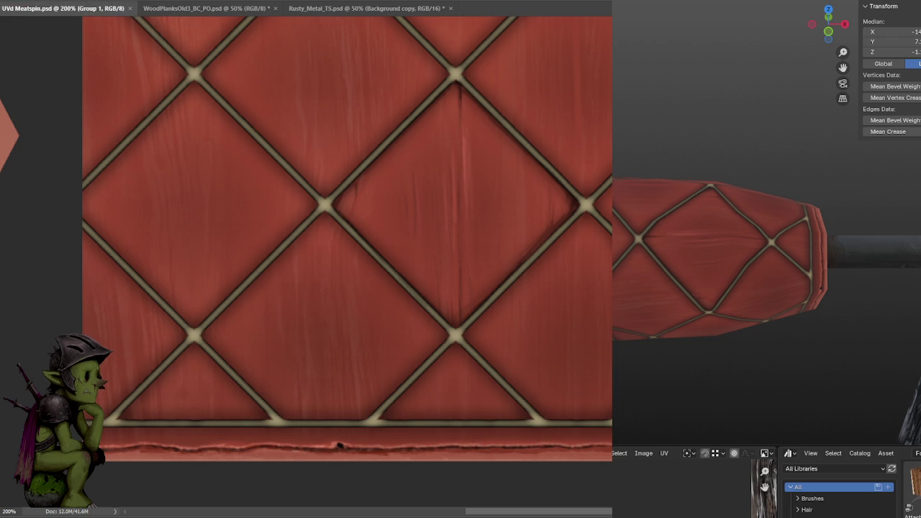
# Paint a dark shadow streak and a small dark touch on the leather, saving after each.
pyautogui.moveTo(355, 180); pyautogui.dragTo(354, 205)
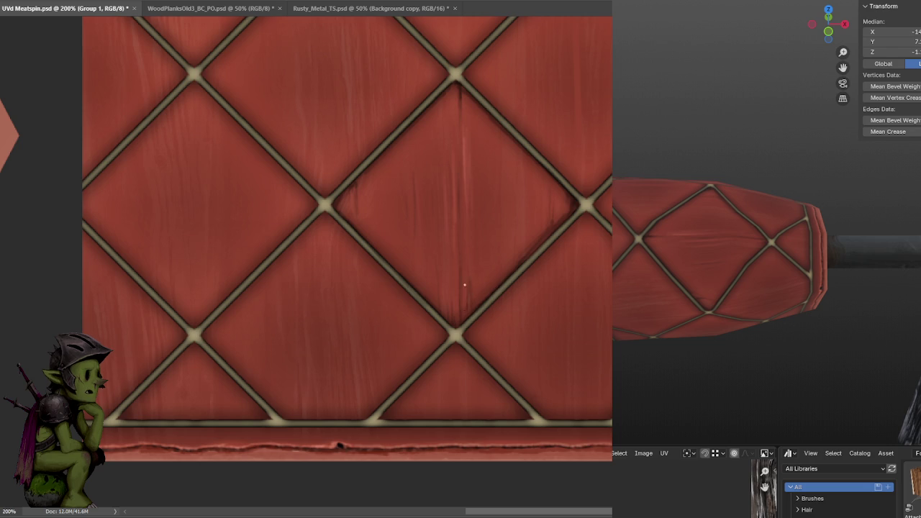
pyautogui.hotkey('ctrl', 's')
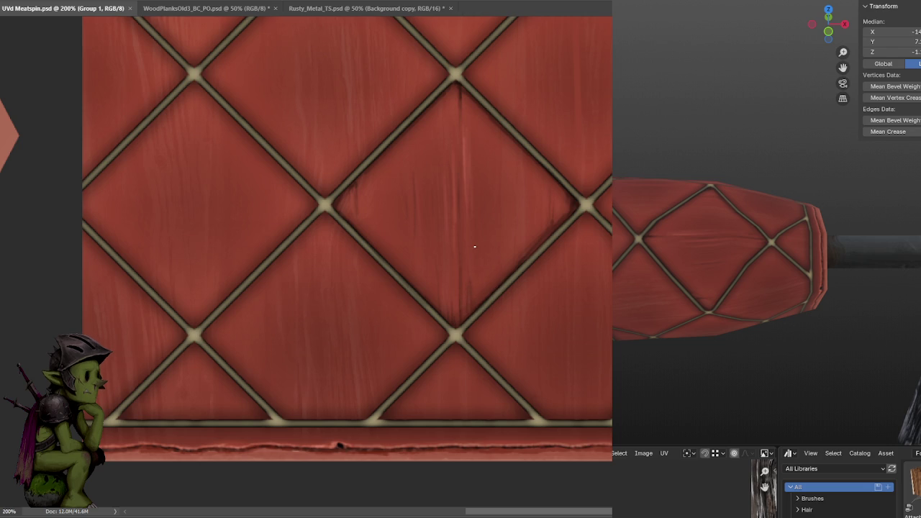
pyautogui.click(468, 290)
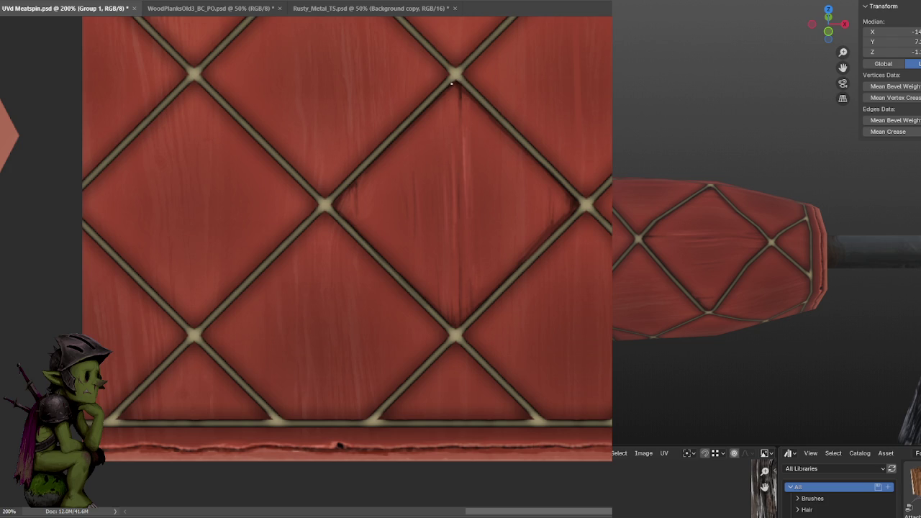
pyautogui.hotkey('ctrl', 's')
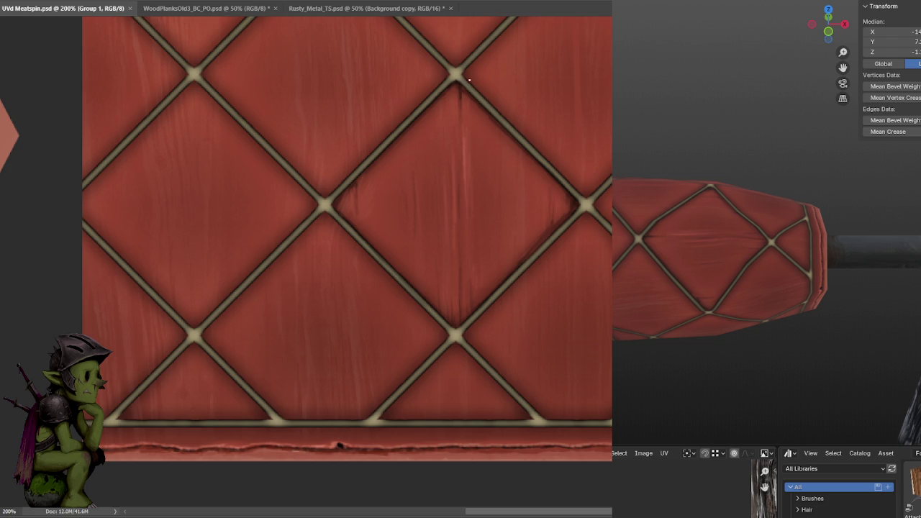
# Build a dark knot and streak at the upper rope crossing, saving between dabs.
pyautogui.click(453, 87)
pyautogui.hotkey('ctrl', 's')
pyautogui.click(455, 79)
pyautogui.hotkey('ctrl', 's')
pyautogui.click(457, 83)
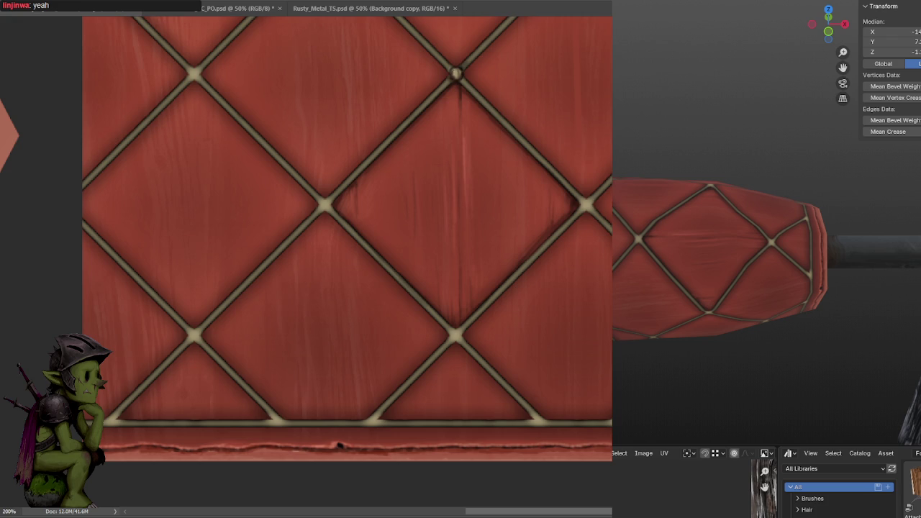
# Highlight the rope running down-left from the upper knot with light strokes.
pyautogui.moveTo(437, 96)
pyautogui.mouseDown()
pyautogui.moveTo(523, 62)
pyautogui.moveTo(477, 105)
pyautogui.mouseUp()
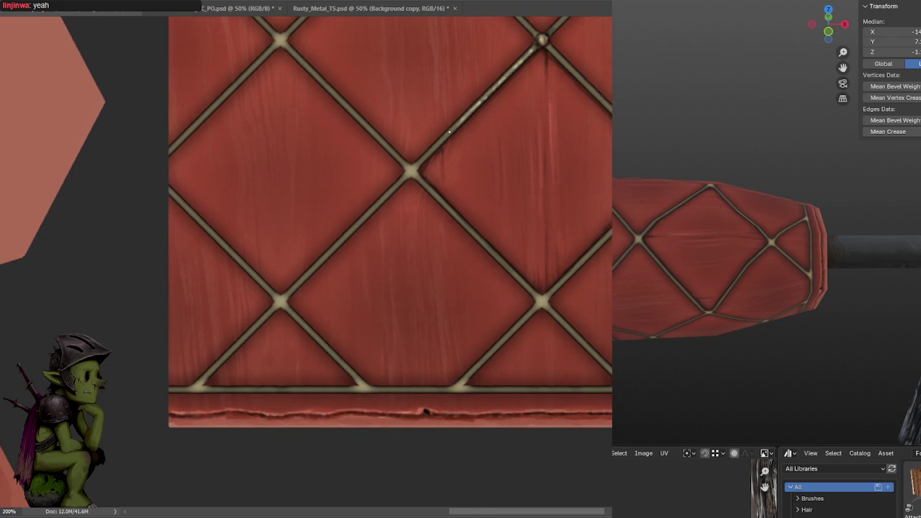
pyautogui.scroll(2, 487, 122)
pyautogui.hscroll(4, 461, 94)
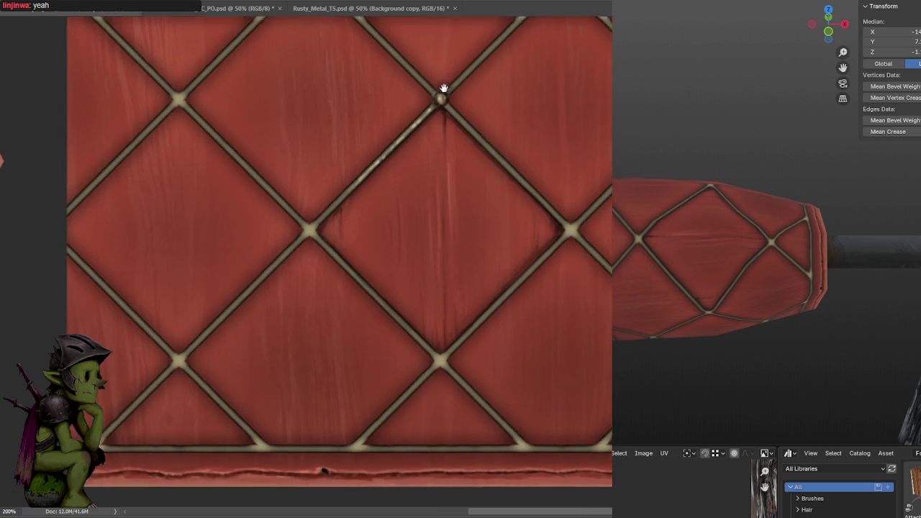
pyautogui.moveTo(419, 107); pyautogui.dragTo(493, 180)
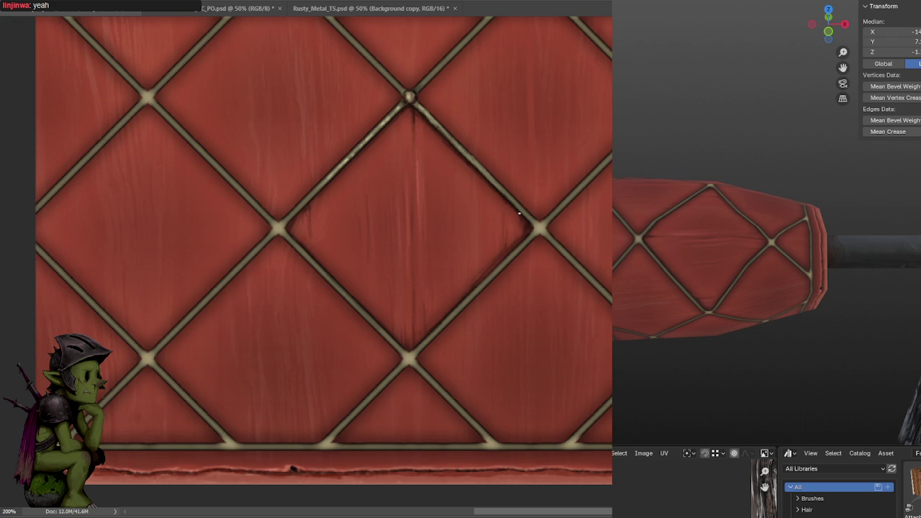
pyautogui.moveTo(461, 150); pyautogui.dragTo(564, 86)
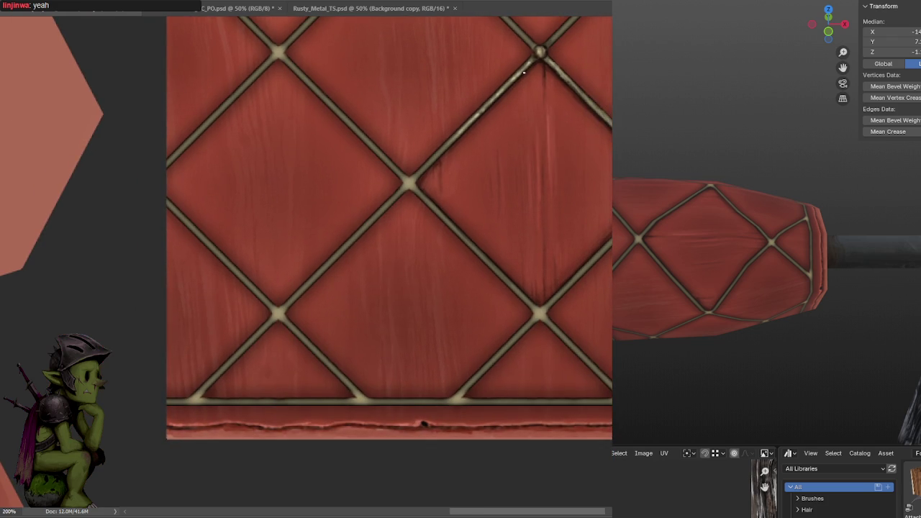
# Darken the rope's groove edges beside the upper knot and inspect the drum model.
pyautogui.moveTo(480, 124)
pyautogui.mouseDown()
pyautogui.moveTo(436, 171)
pyautogui.moveTo(520, 108)
pyautogui.mouseUp()
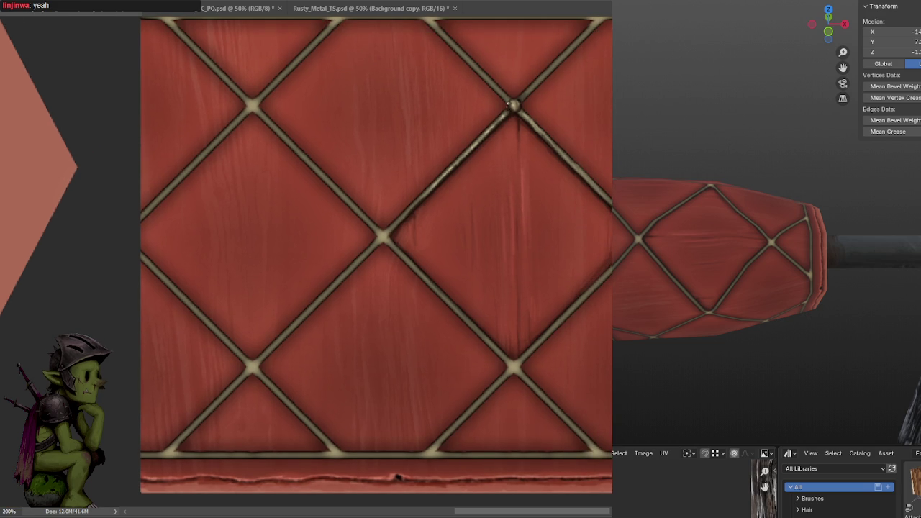
pyautogui.moveTo(512, 108); pyautogui.dragTo(502, 125)
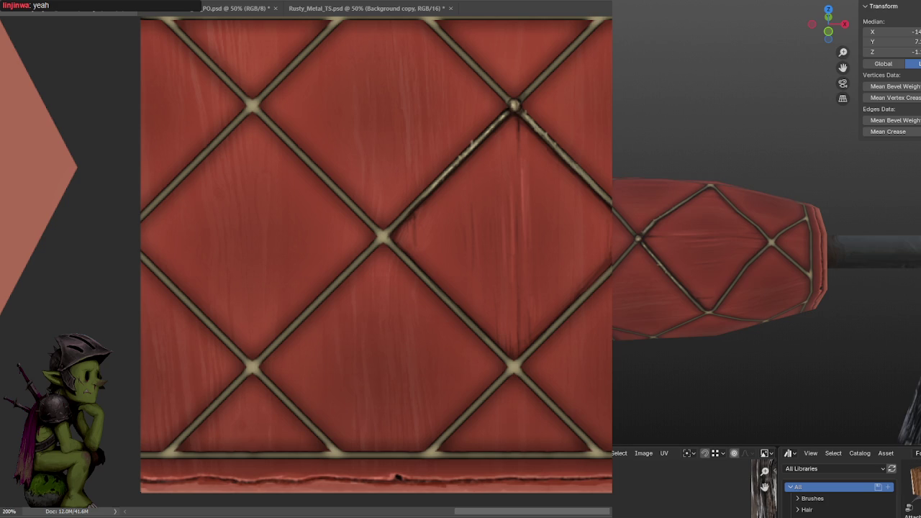
pyautogui.moveTo(694, 276)
pyautogui.mouseDown(button='middle')
pyautogui.moveTo(779, 267)
pyautogui.moveTo(805, 248)
pyautogui.moveTo(795, 250)
pyautogui.mouseUp(button='middle')
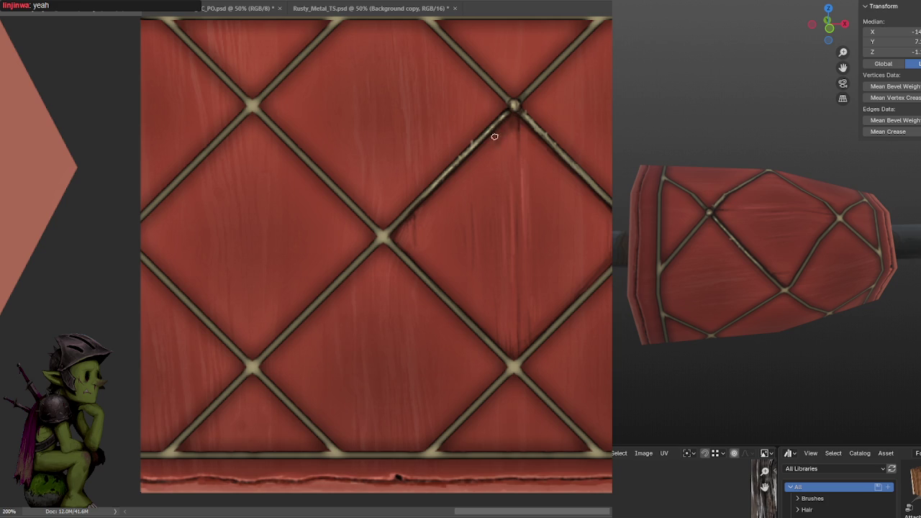
# Sample the knot colour and ring the upper knot with darker shadow using a larger brush, then save.
pyautogui.hotkey('ctrl', 'z')
pyautogui.hotkey('ctrl', 'shift', 'z')
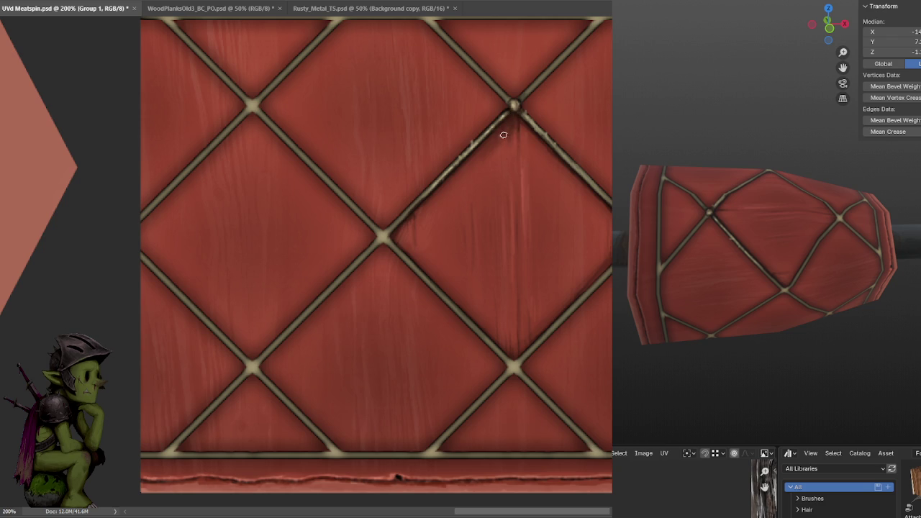
pyautogui.hotkey('alt', '[')
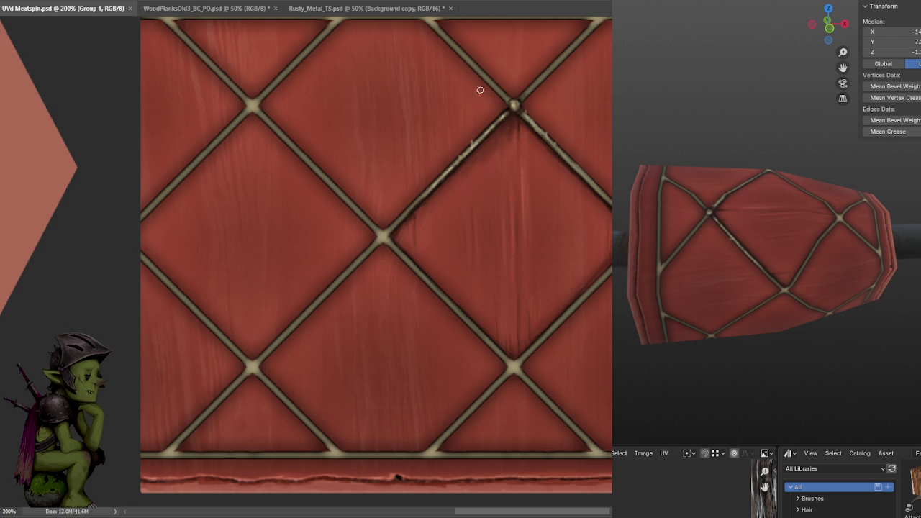
pyautogui.click(493, 154)
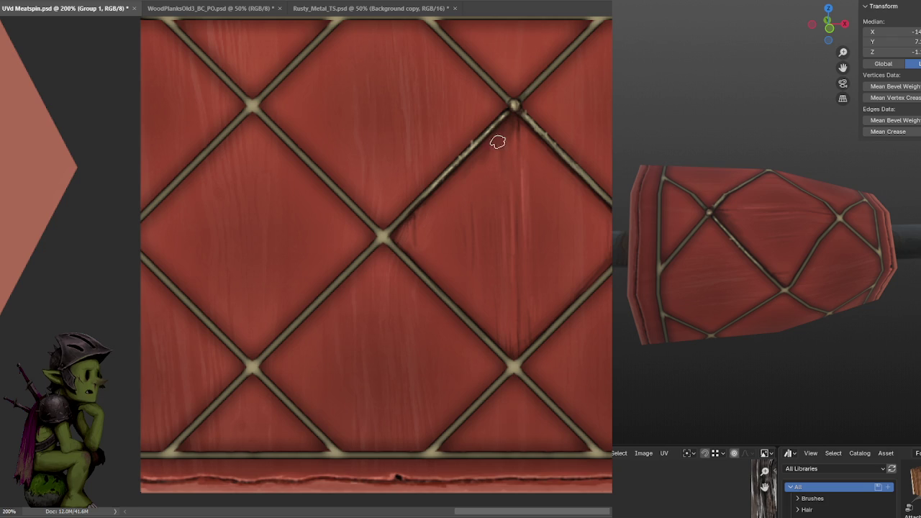
pyautogui.press(']')
pyautogui.press(']')
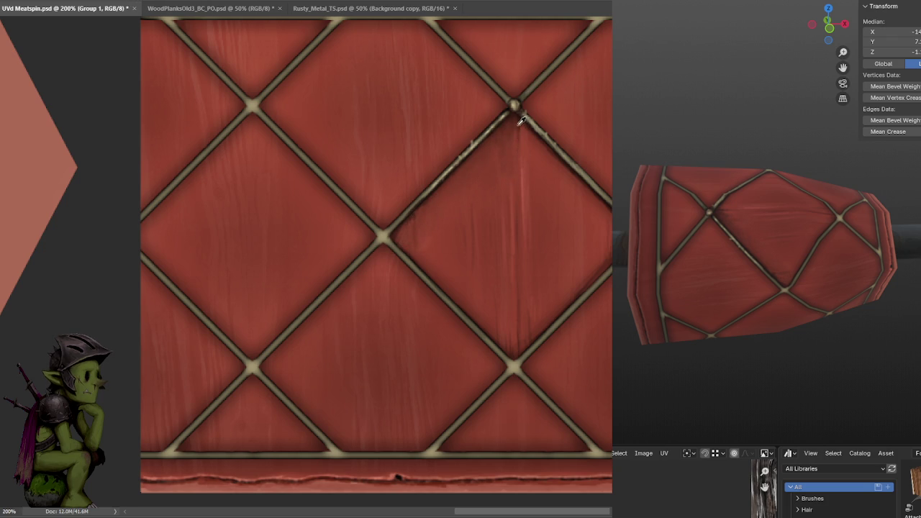
pyautogui.hotkey('ctrl', 's')
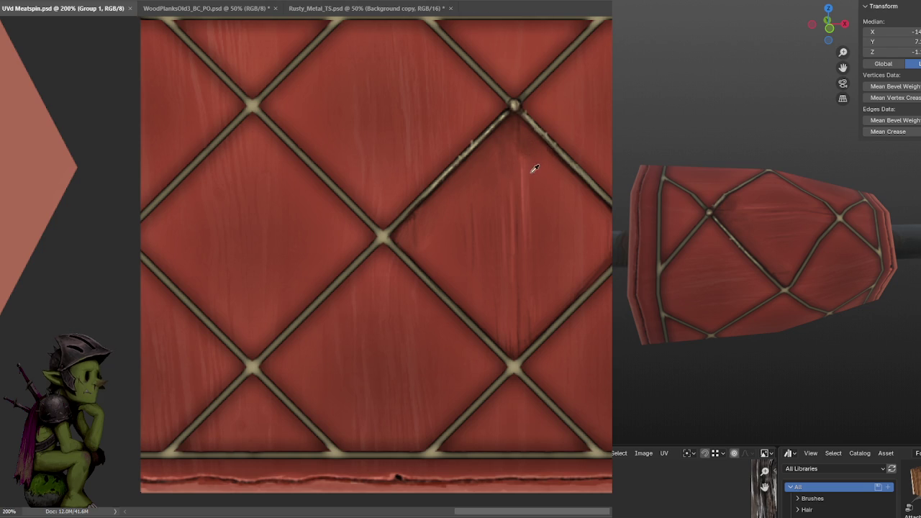
pyautogui.click(532, 127)
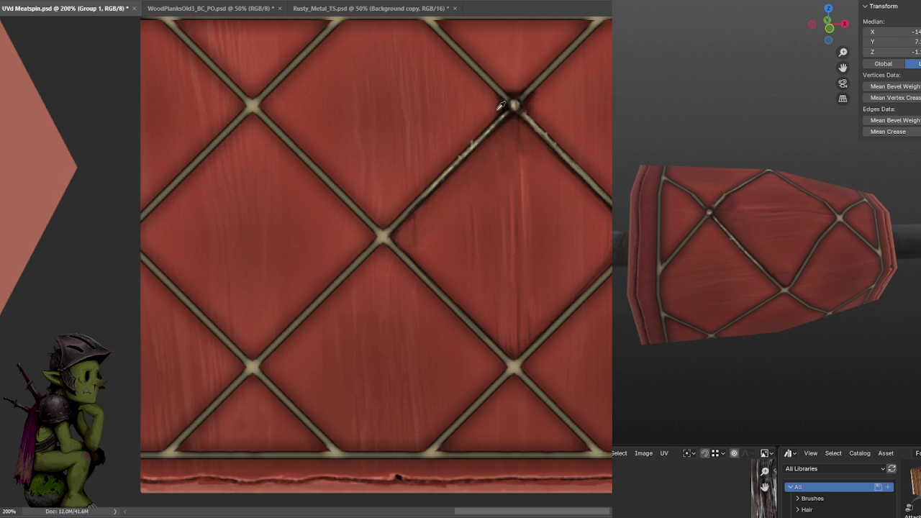
# Darken the rope just right and up-right of the upper knot, then pan toward the lower crossings.
pyautogui.hotkey('ctrl', 's')
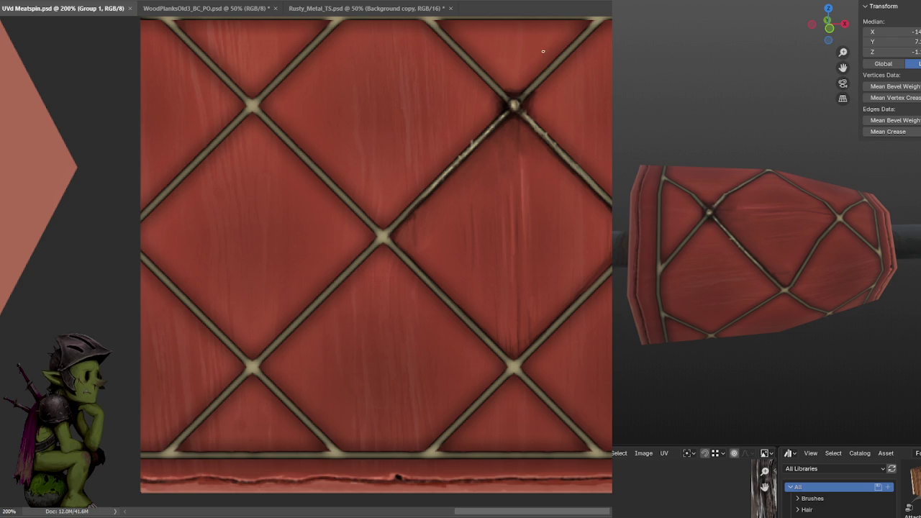
pyautogui.click(499, 110)
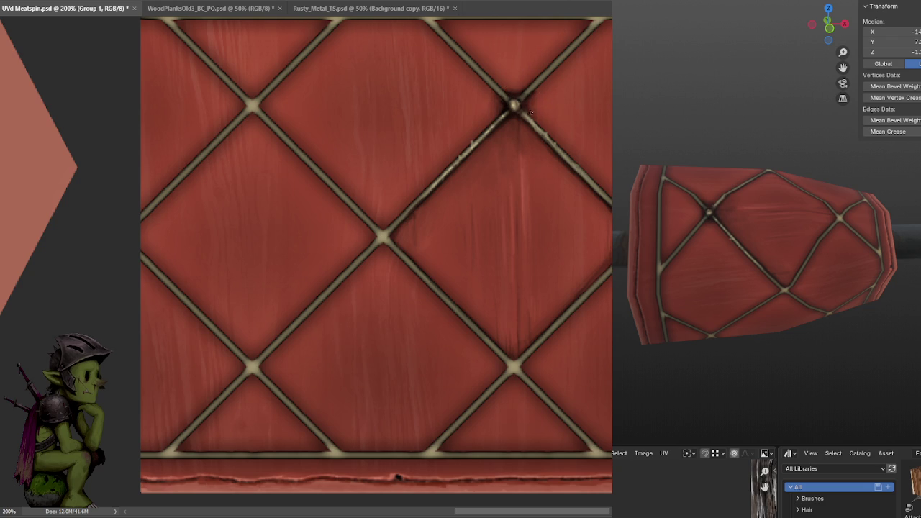
pyautogui.moveTo(527, 93); pyautogui.dragTo(514, 104)
pyautogui.moveTo(447, 190); pyautogui.dragTo(485, 150)
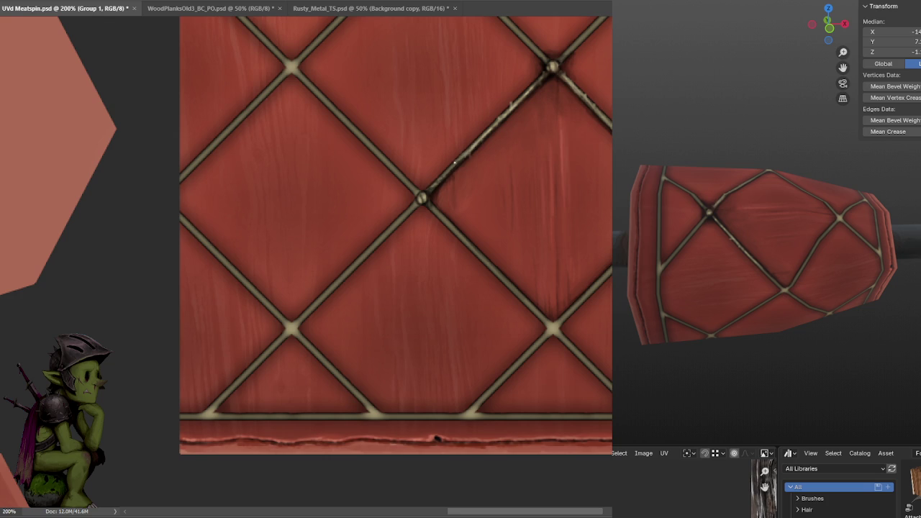
# Stroke a dark shadow along the diagonal rope seam from the upper-right knot and save.
pyautogui.hotkey('ctrl', '-')
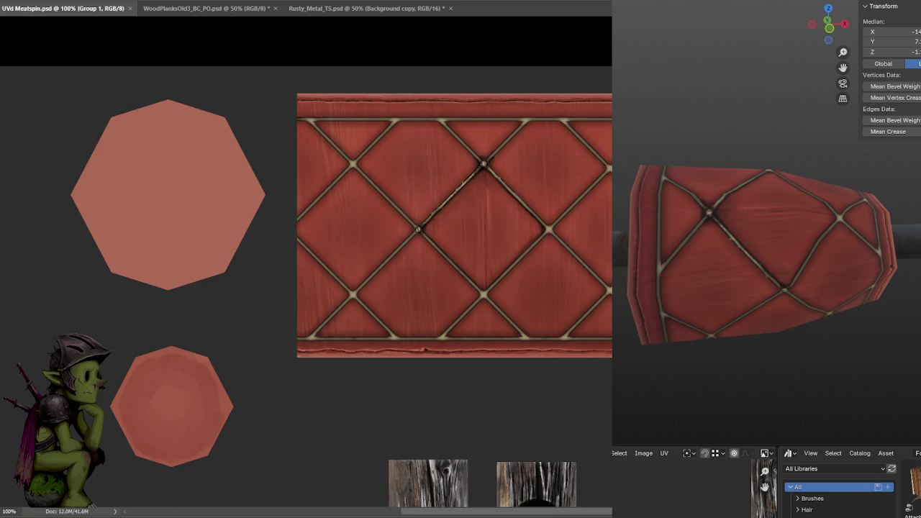
pyautogui.hotkey('ctrl', '+')
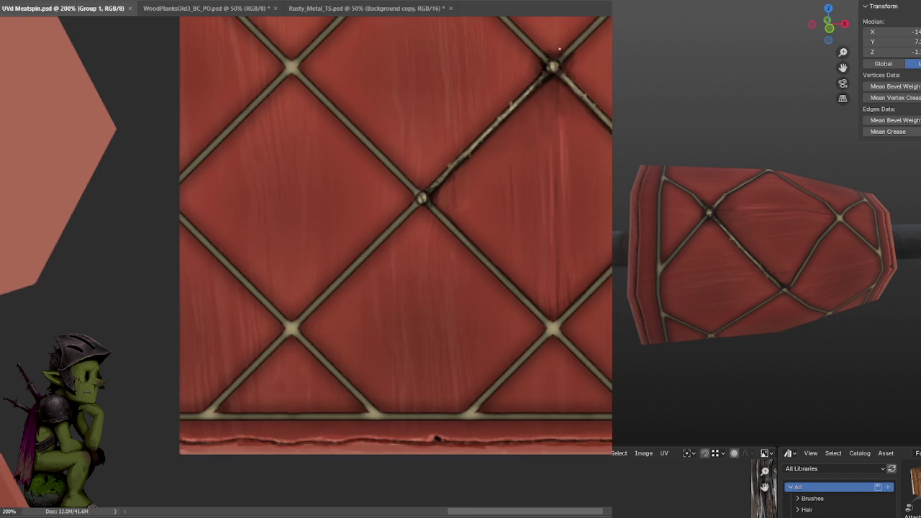
pyautogui.moveTo(547, 81); pyautogui.dragTo(428, 195)
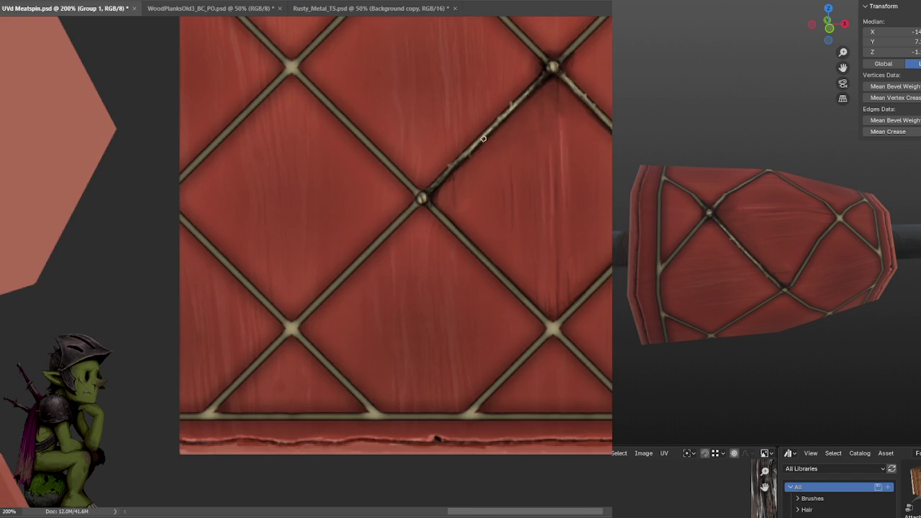
pyautogui.hotkey('ctrl', 's')
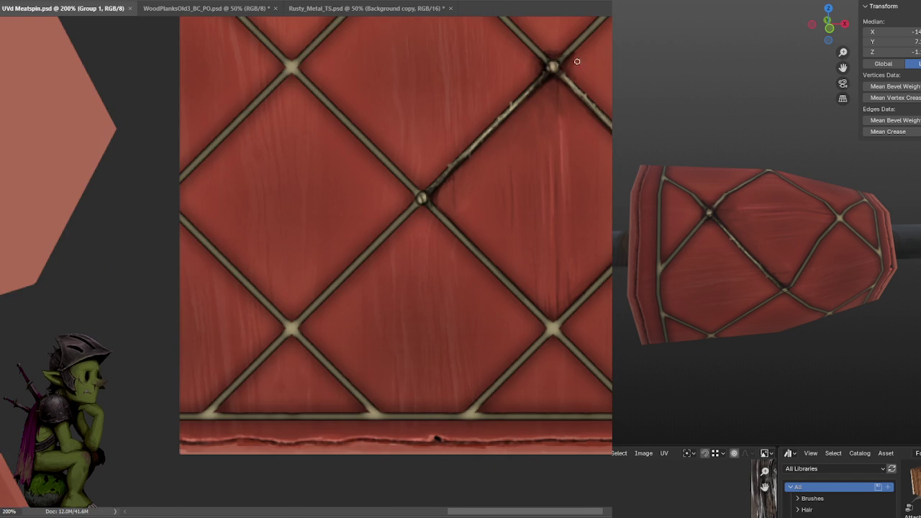
# Reinforce the seam shadow toward the centre knot and upper-right knot, saving after each pass.
pyautogui.moveTo(539, 82); pyautogui.dragTo(454, 162)
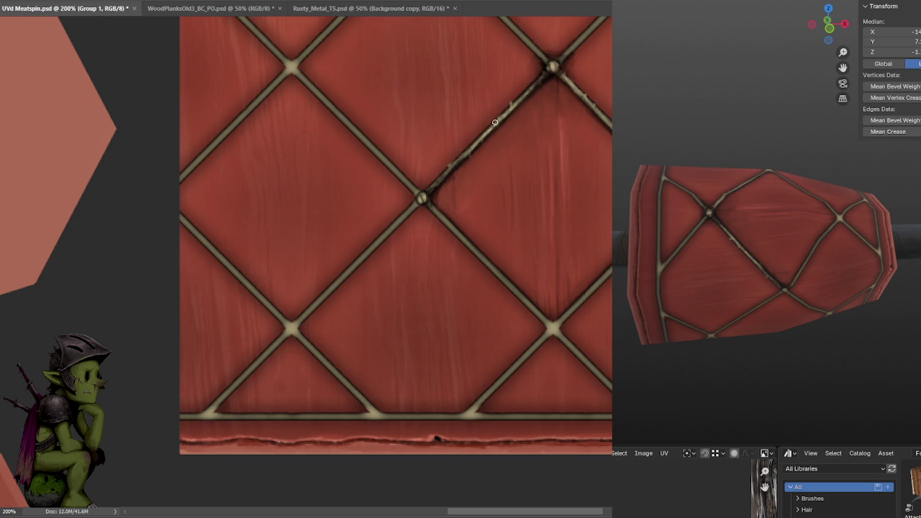
pyautogui.moveTo(534, 90); pyautogui.dragTo(471, 148)
pyautogui.hotkey('ctrl', 's')
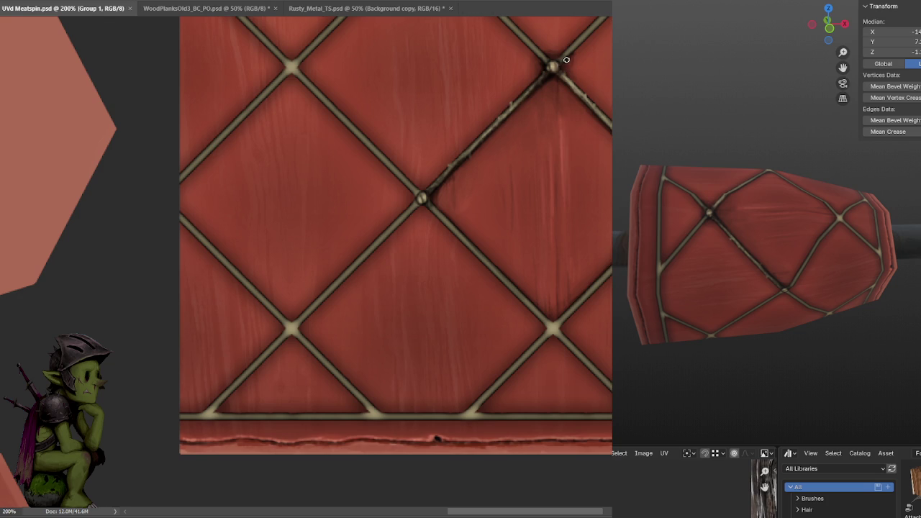
pyautogui.moveTo(543, 76); pyautogui.dragTo(553, 69)
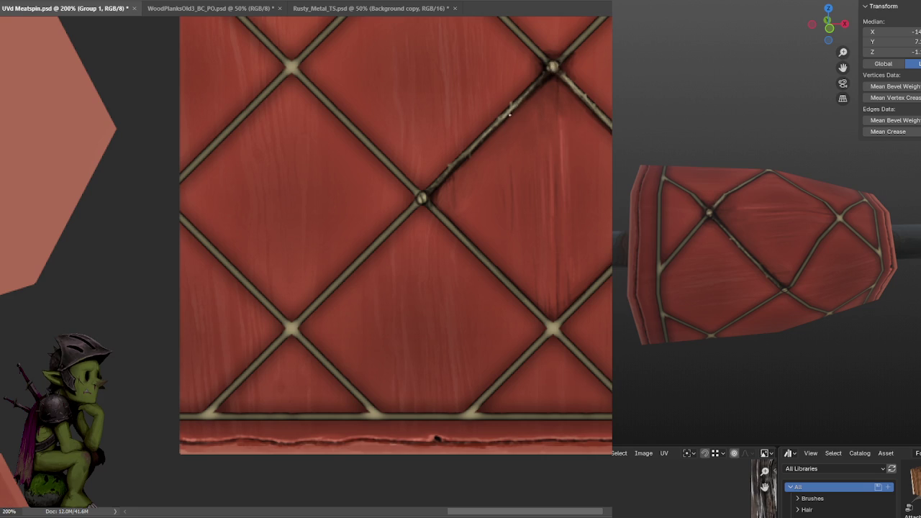
pyautogui.hotkey('ctrl', 's')
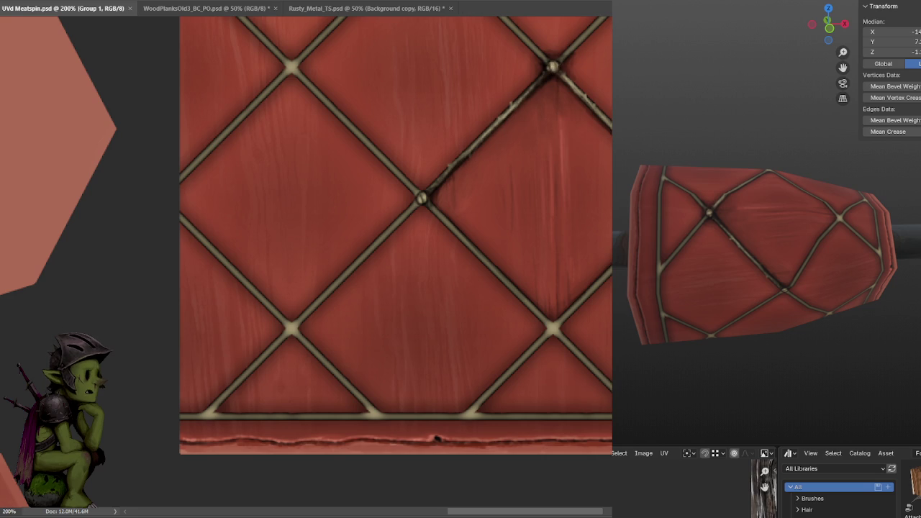
pyautogui.moveTo(585, 131); pyautogui.dragTo(514, 154)
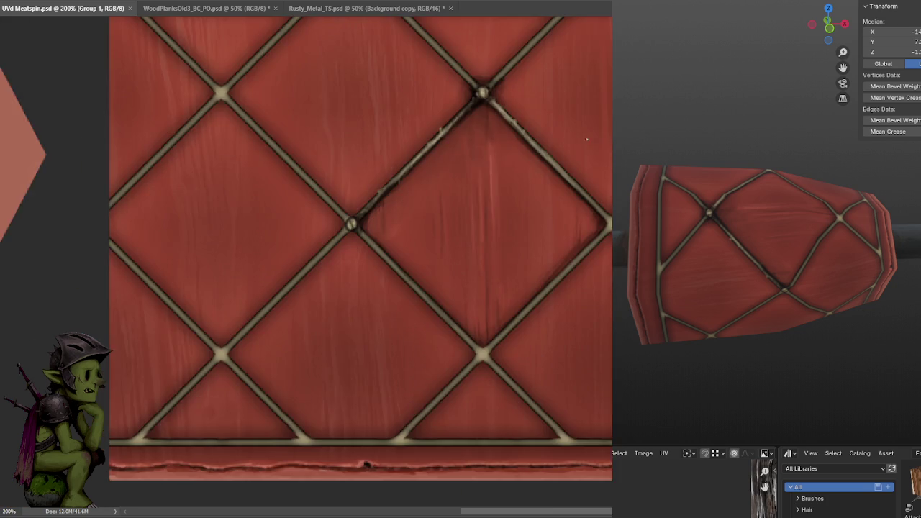
pyautogui.moveTo(585, 103); pyautogui.dragTo(520, 148)
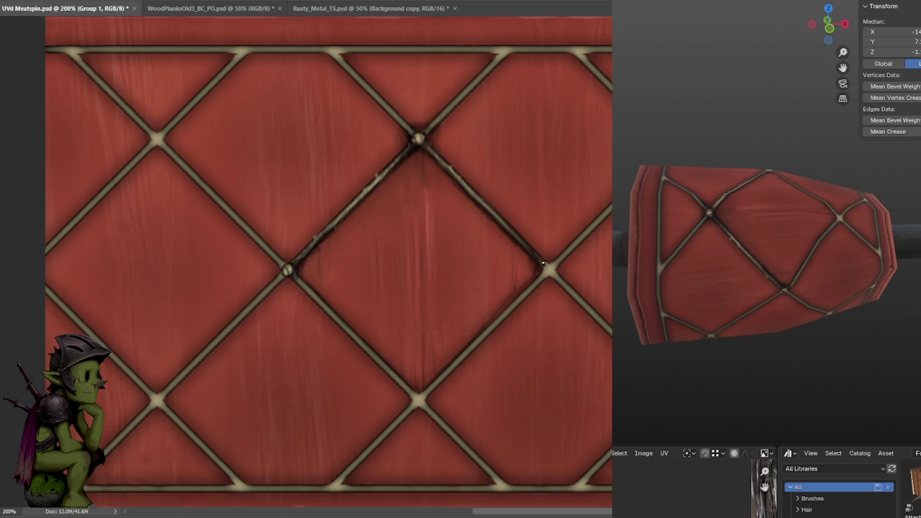
# Shade the diagonal ropes running up-left from the upper knot with dark strokes.
pyautogui.moveTo(551, 259)
pyautogui.mouseDown()
pyautogui.moveTo(533, 294)
pyautogui.moveTo(562, 335)
pyautogui.mouseUp()
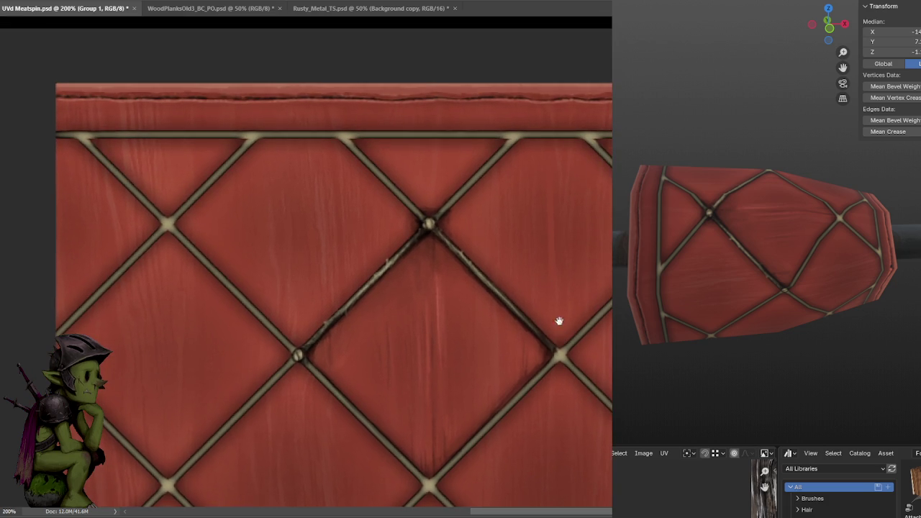
pyautogui.moveTo(441, 213); pyautogui.dragTo(589, 166)
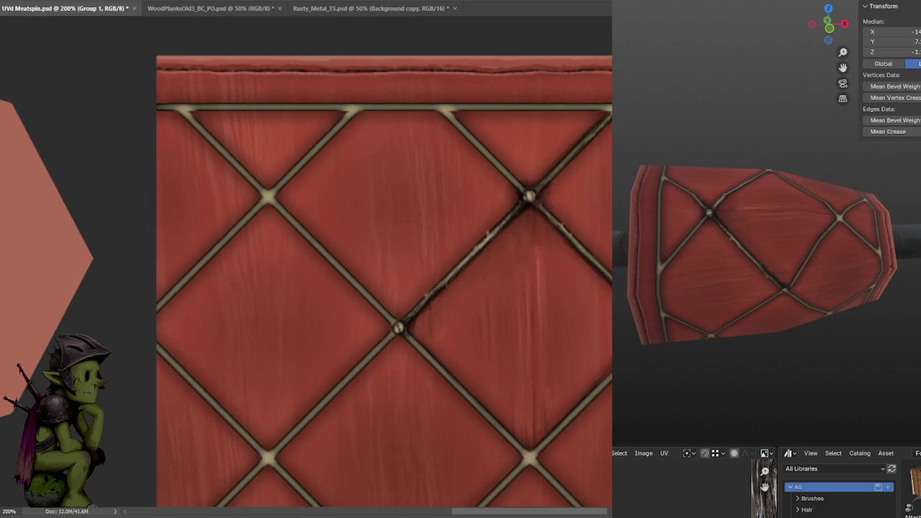
pyautogui.moveTo(524, 181); pyautogui.dragTo(452, 123)
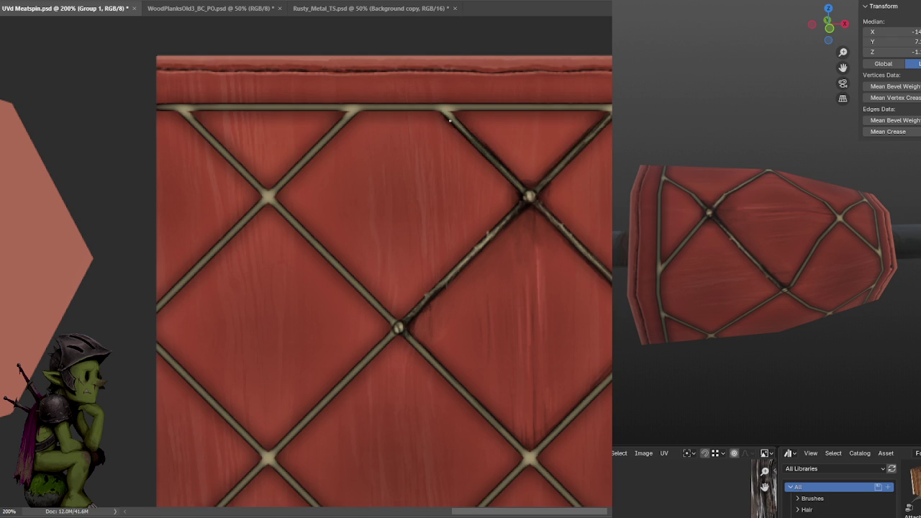
pyautogui.moveTo(569, 155)
pyautogui.mouseDown()
pyautogui.moveTo(589, 149)
pyautogui.moveTo(467, 159)
pyautogui.mouseUp()
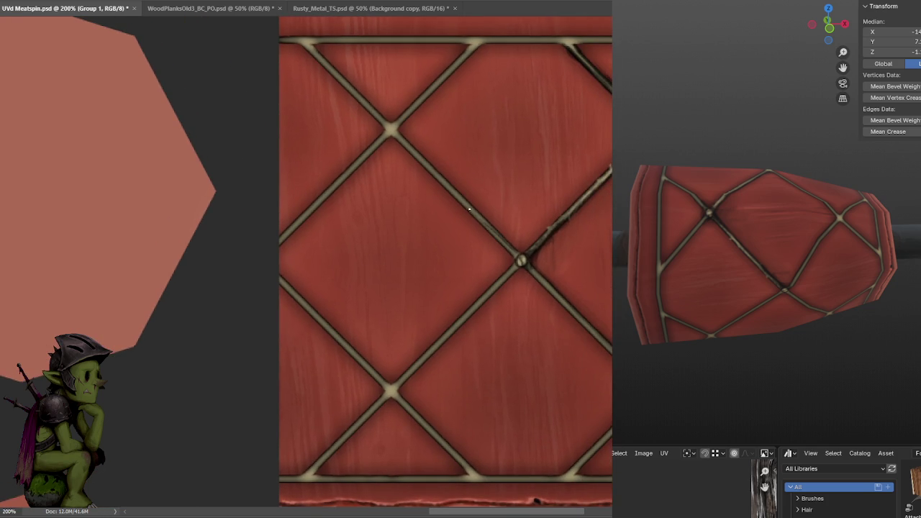
pyautogui.moveTo(512, 251); pyautogui.dragTo(439, 175)
pyautogui.moveTo(475, 208); pyautogui.dragTo(517, 246)
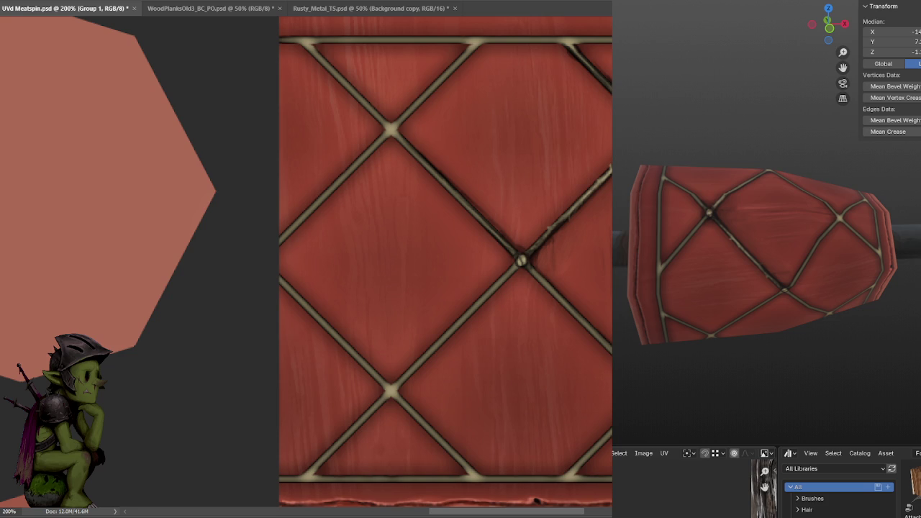
# Pan across the lattice to bring the top band and top border seam into view.
pyautogui.hscroll(5, 521, 160)
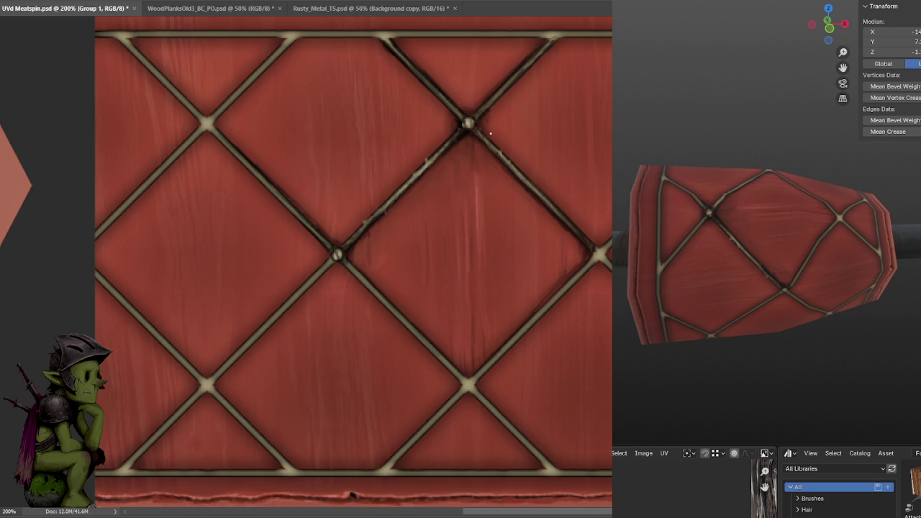
pyautogui.scroll(-1, 487, 119)
pyautogui.hscroll(-1, 487, 119)
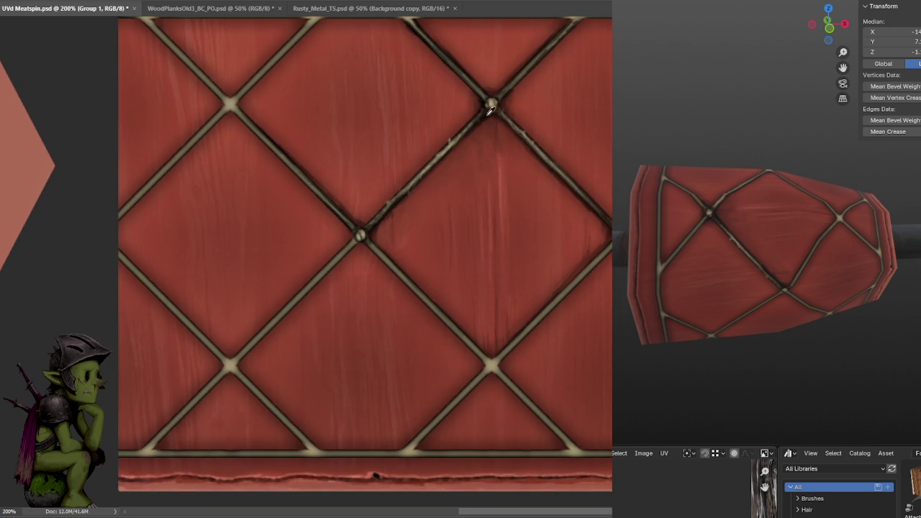
pyautogui.scroll(-1, 487, 115)
pyautogui.hscroll(-1, 486, 115)
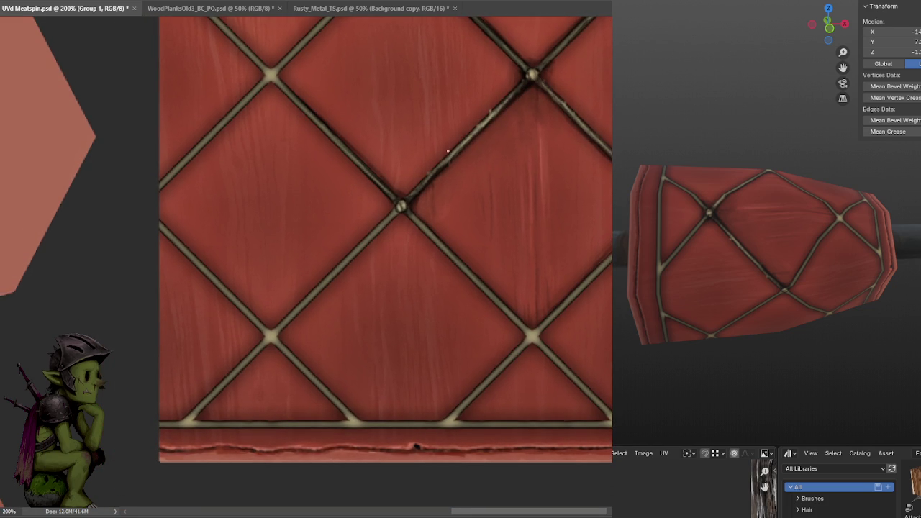
pyautogui.scroll(1, 497, 113)
pyautogui.hscroll(1, 497, 113)
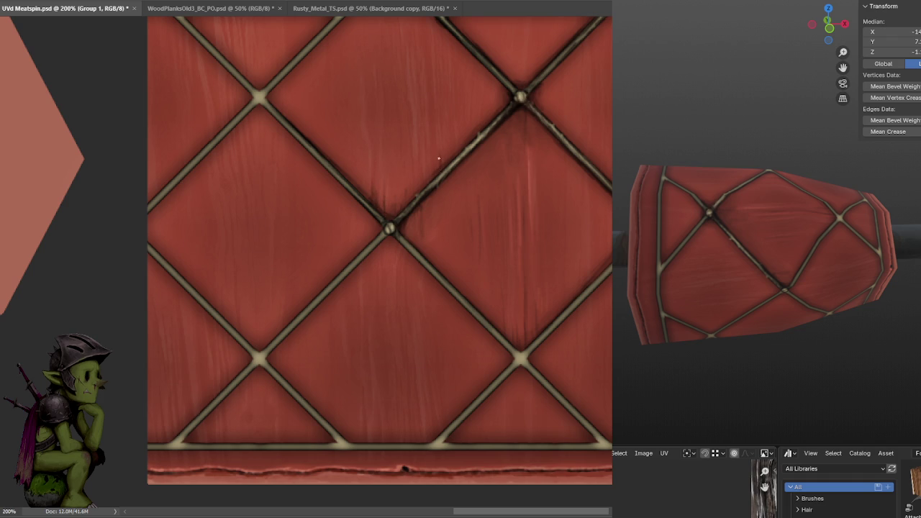
pyautogui.moveTo(400, 188); pyautogui.dragTo(380, 236)
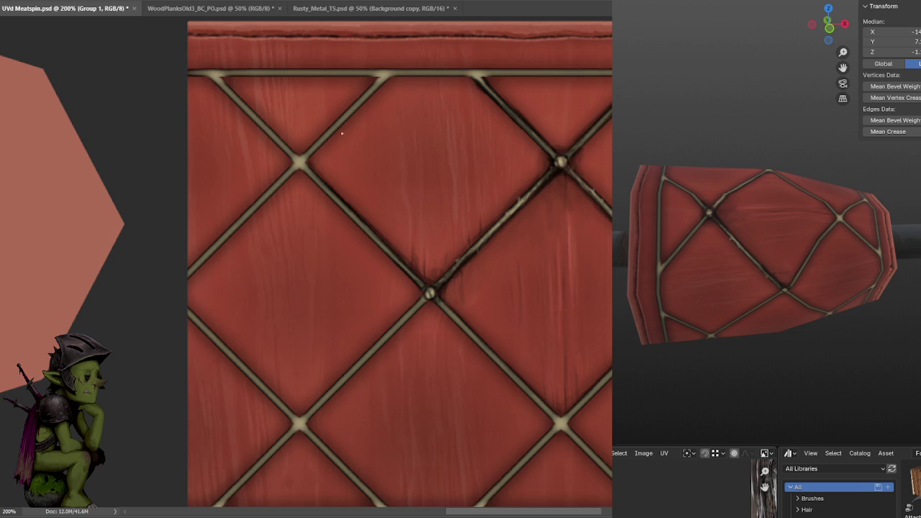
pyautogui.moveTo(422, 165)
pyautogui.mouseDown()
pyautogui.moveTo(526, 152)
pyautogui.moveTo(499, 156)
pyautogui.mouseUp()
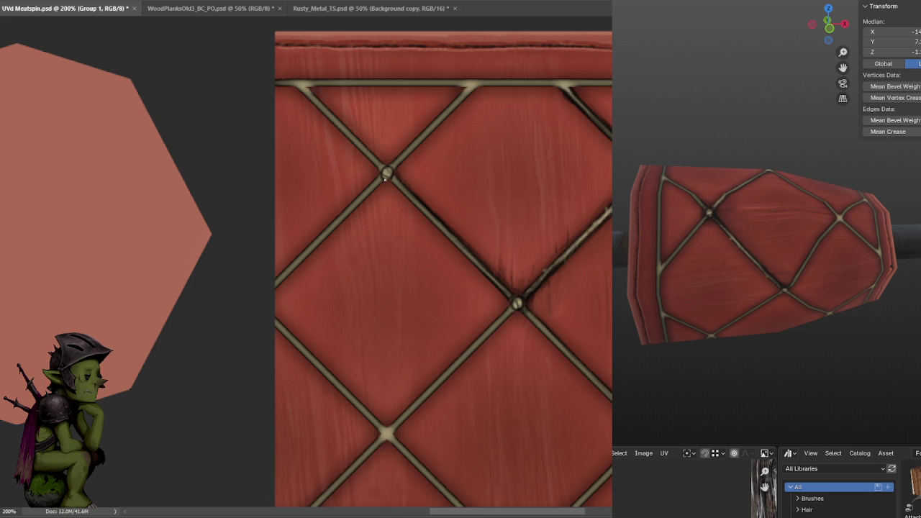
pyautogui.moveTo(460, 163); pyautogui.dragTo(457, 138)
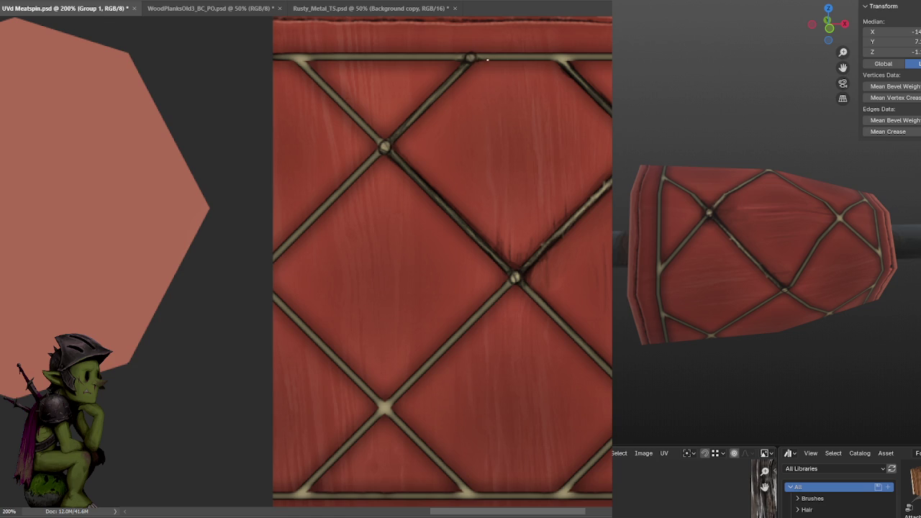
pyautogui.moveTo(581, 41); pyautogui.dragTo(489, 119)
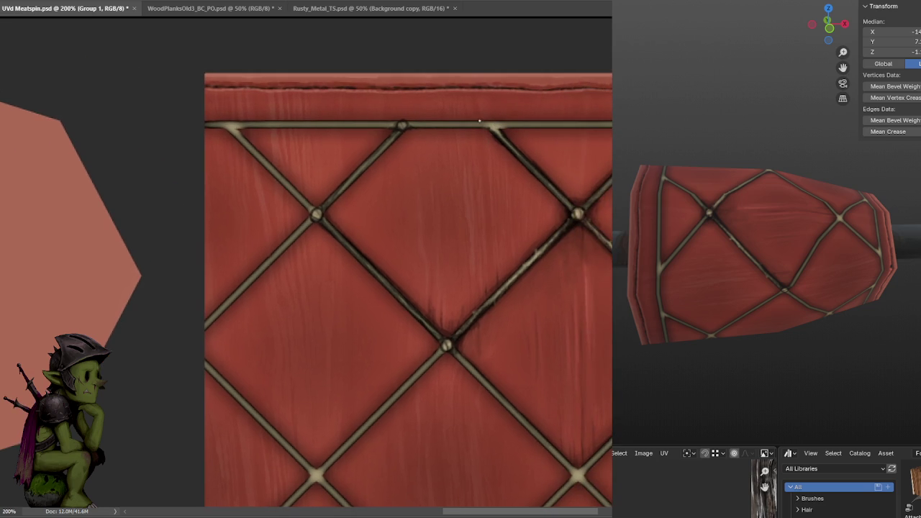
# Paint a dark shadow stroke rightward along the top border seam starting at its knot.
pyautogui.moveTo(410, 125); pyautogui.dragTo(484, 126)
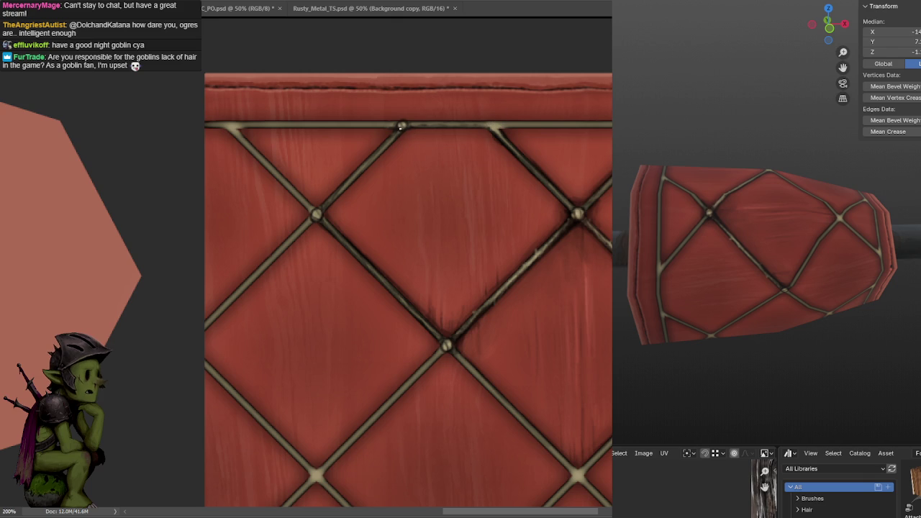
# Deepen the shadow along the diagonal rope seam near the top, then inspect the upper seams.
pyautogui.moveTo(393, 158); pyautogui.dragTo(470, 110)
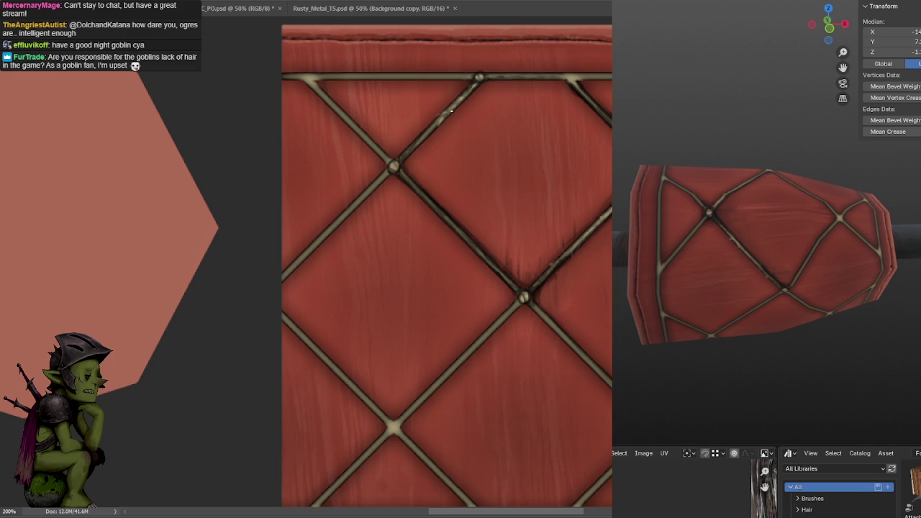
pyautogui.moveTo(428, 131); pyautogui.dragTo(416, 145)
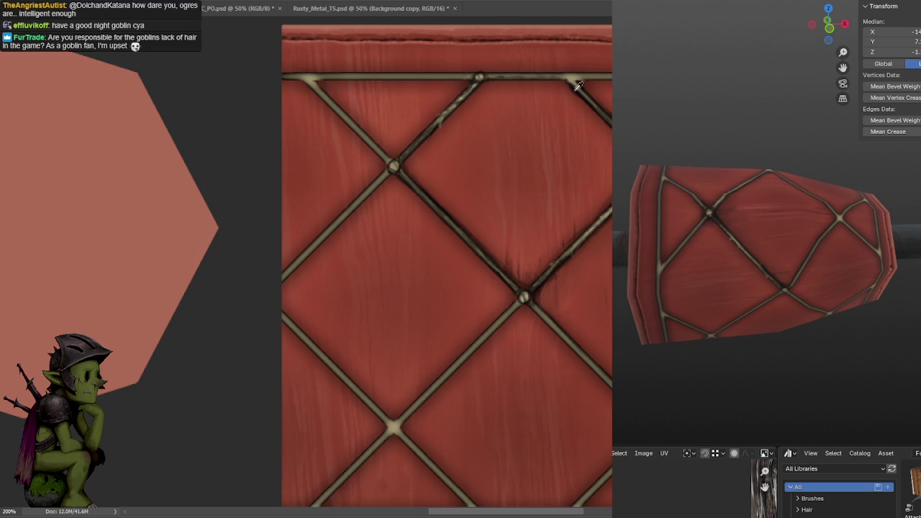
pyautogui.moveTo(589, 42); pyautogui.dragTo(478, 74)
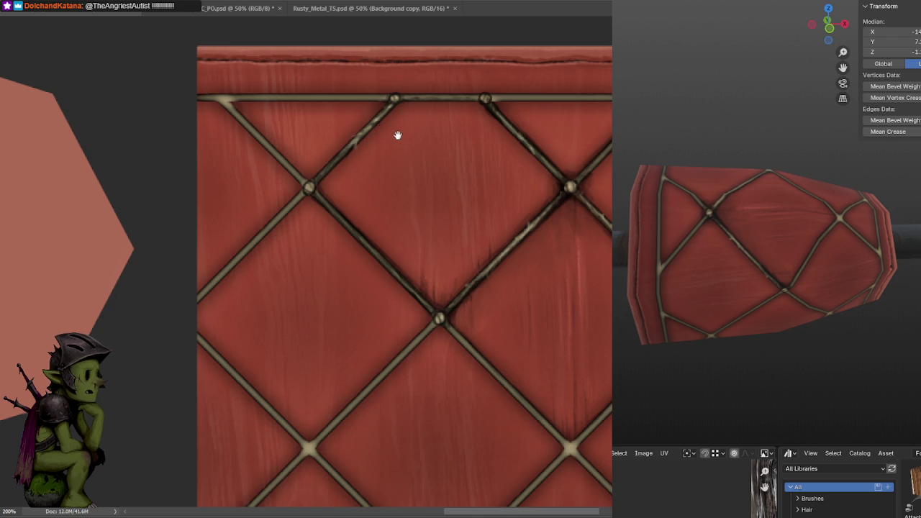
pyautogui.moveTo(395, 130); pyautogui.dragTo(475, 119)
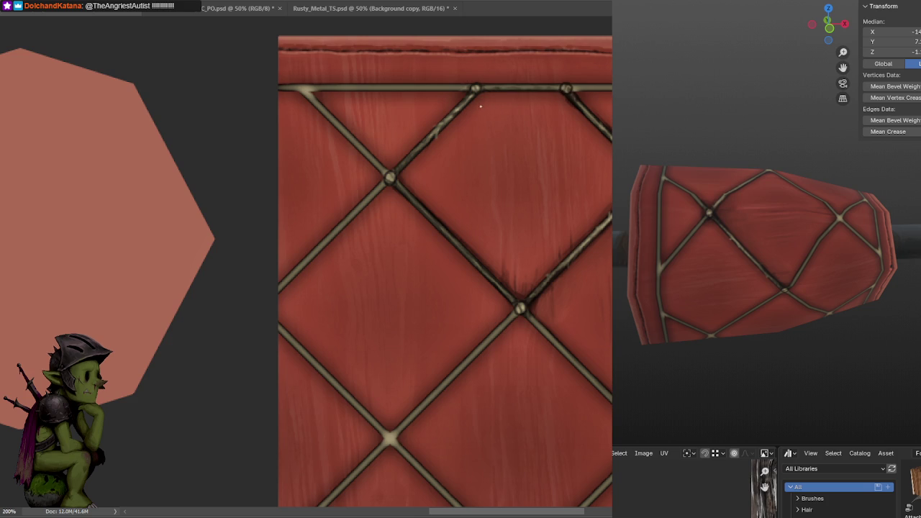
# Try a shadow stroke along the top seam, undo it, and shift the view.
pyautogui.moveTo(484, 88); pyautogui.dragTo(561, 89)
pyautogui.hotkey('ctrl', 'z')
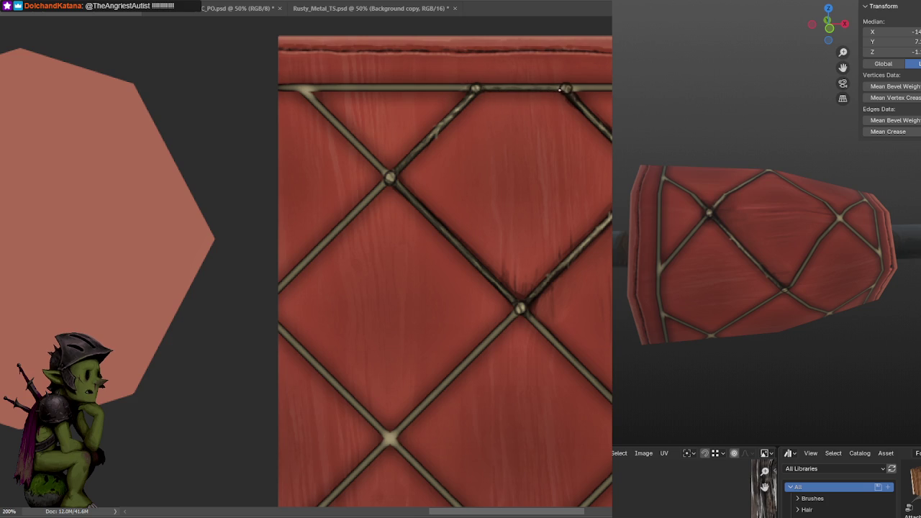
pyautogui.moveTo(489, 101); pyautogui.dragTo(552, 103)
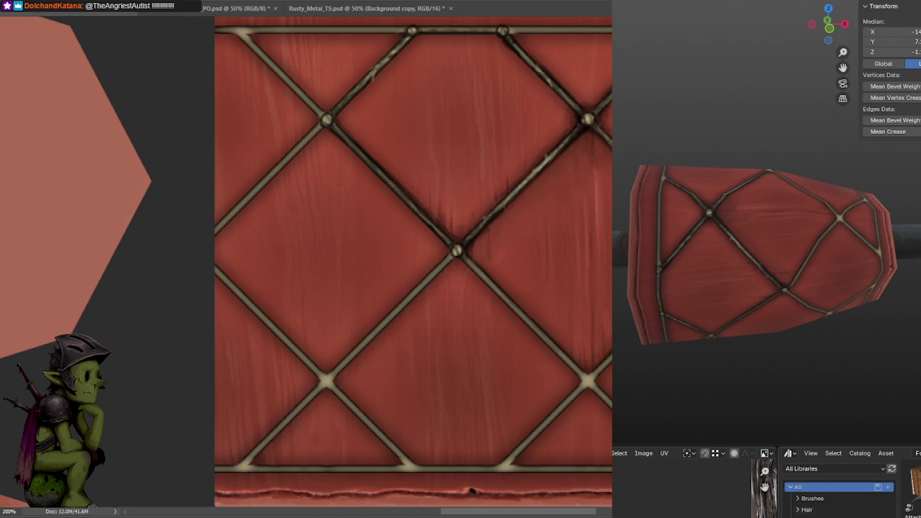
# Inspect the drum texture's lattice, lower diamonds and bottom border, and orbit the Blender drum model.
pyautogui.scroll(-2, 828, 263)
pyautogui.scroll(-1, 795, 237)
pyautogui.moveTo(795, 238); pyautogui.dragTo(821, 244, button='middle')
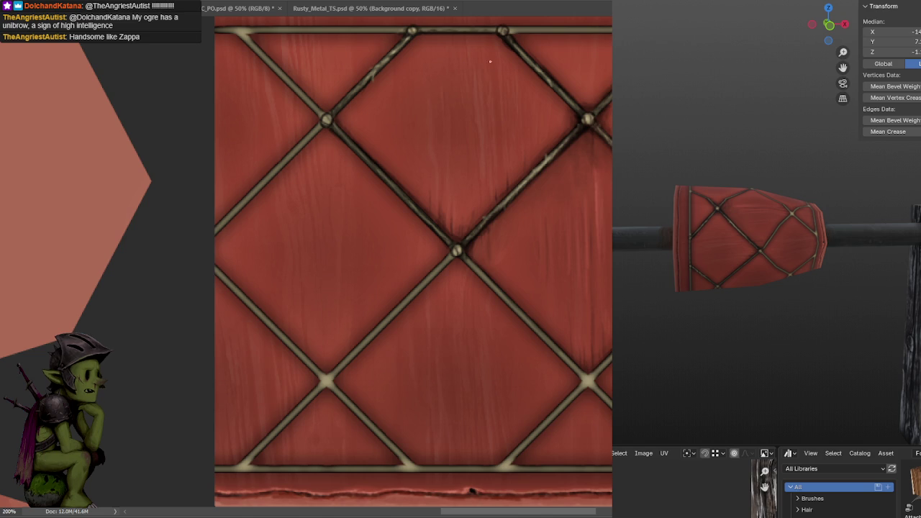
pyautogui.scroll(2, 483, 108)
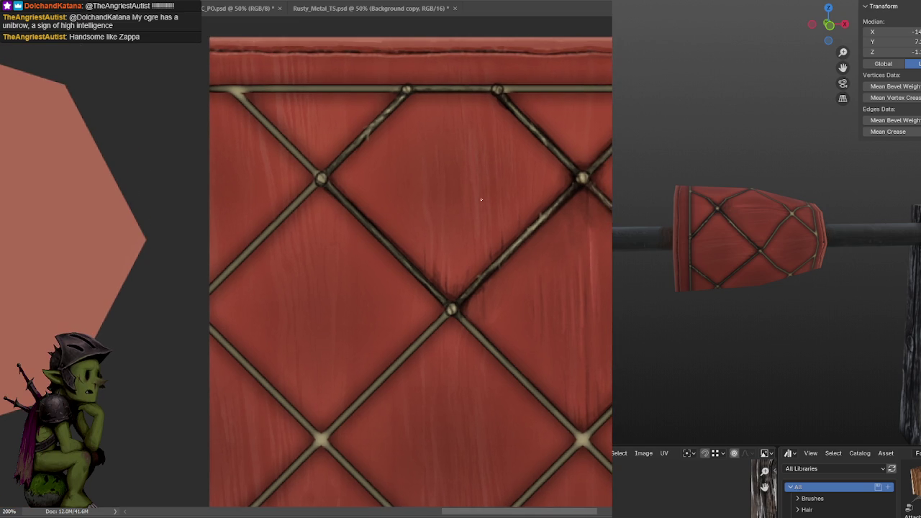
pyautogui.scroll(-2, 476, 139)
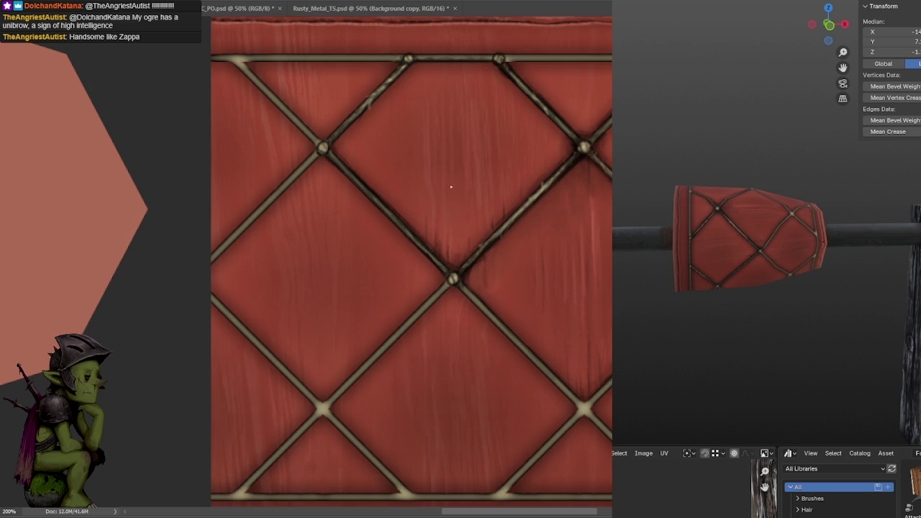
pyautogui.scroll(-3, 514, 108)
pyautogui.moveTo(513, 108)
pyautogui.mouseDown()
pyautogui.moveTo(512, 90)
pyautogui.moveTo(473, 154)
pyautogui.mouseUp()
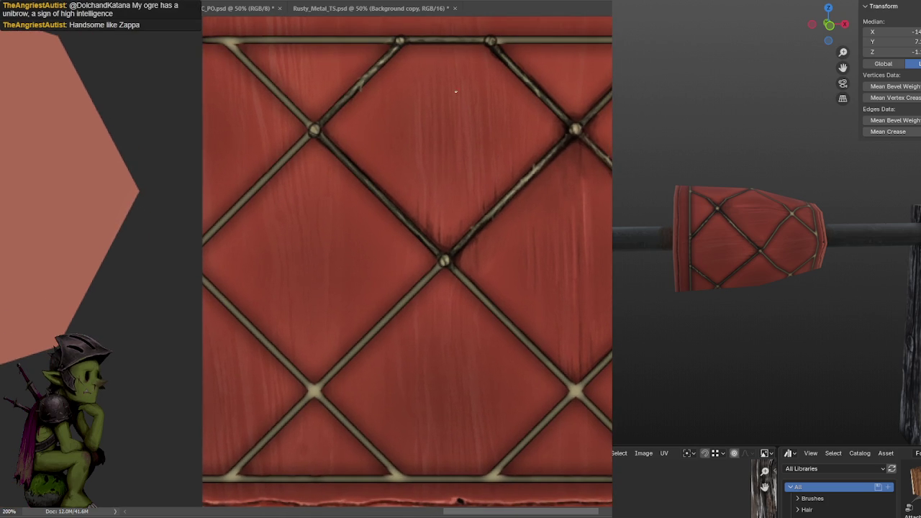
pyautogui.hscroll(3, 451, 139)
pyautogui.scroll(-1, 516, 156)
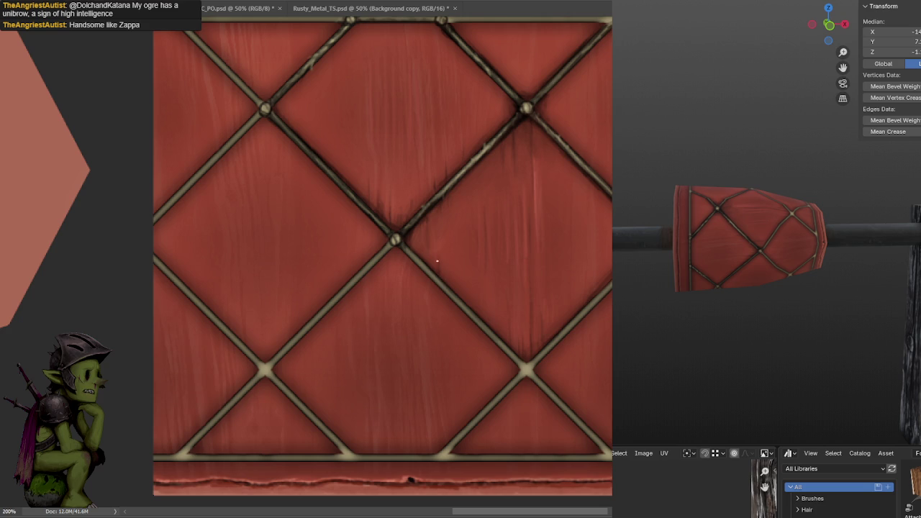
pyautogui.moveTo(510, 234); pyautogui.dragTo(473, 139)
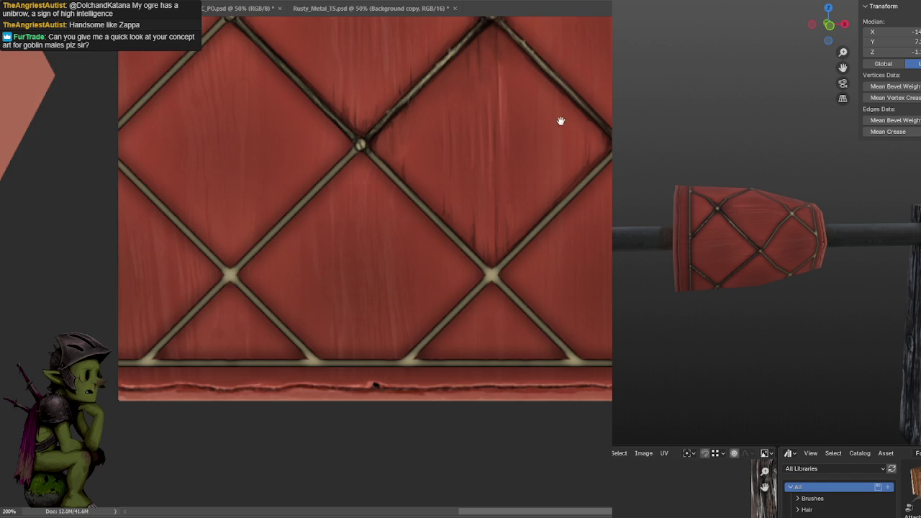
pyautogui.moveTo(546, 168); pyautogui.dragTo(514, 233)
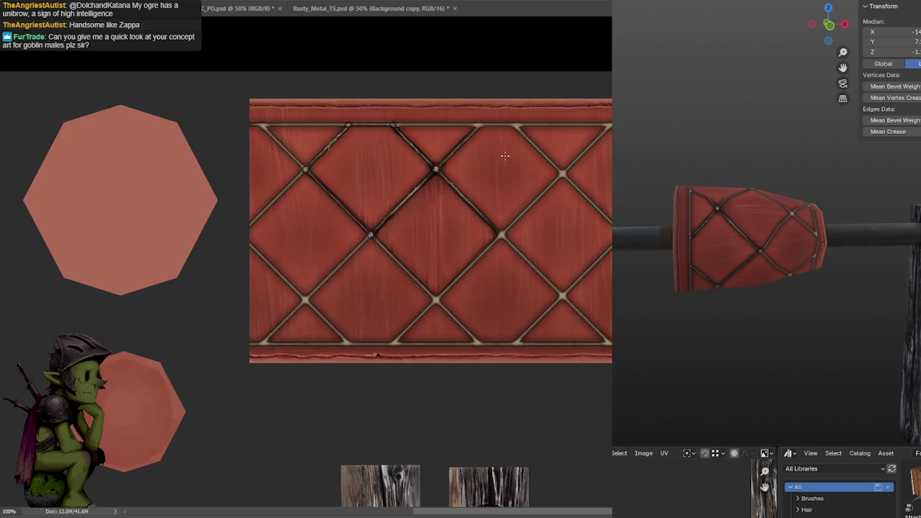
pyautogui.moveTo(478, 241); pyautogui.dragTo(477, 168)
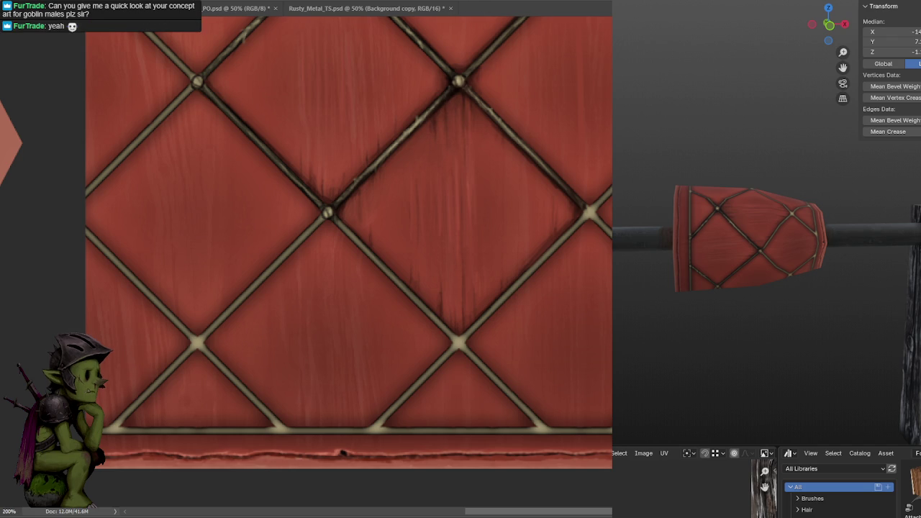
# Open HairConceptFinalization.png from the recent files list.
pyautogui.click(15, 23)
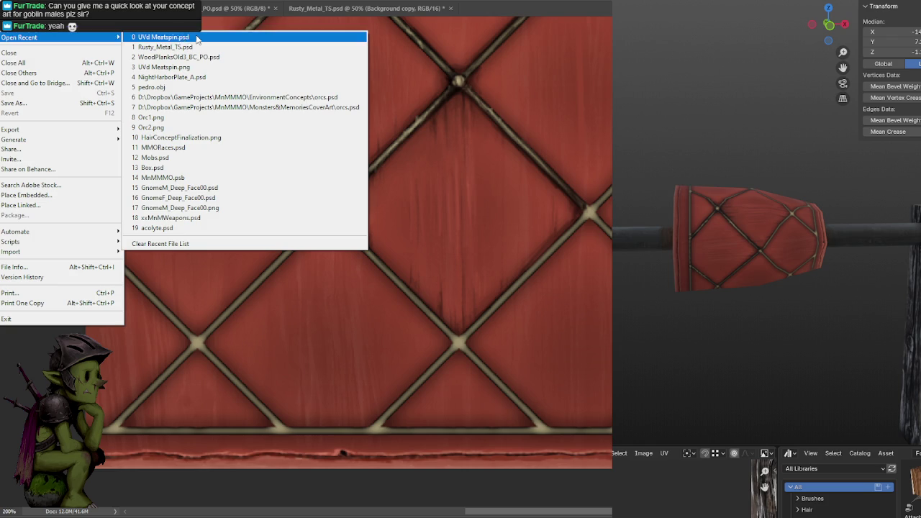
pyautogui.click(205, 138)
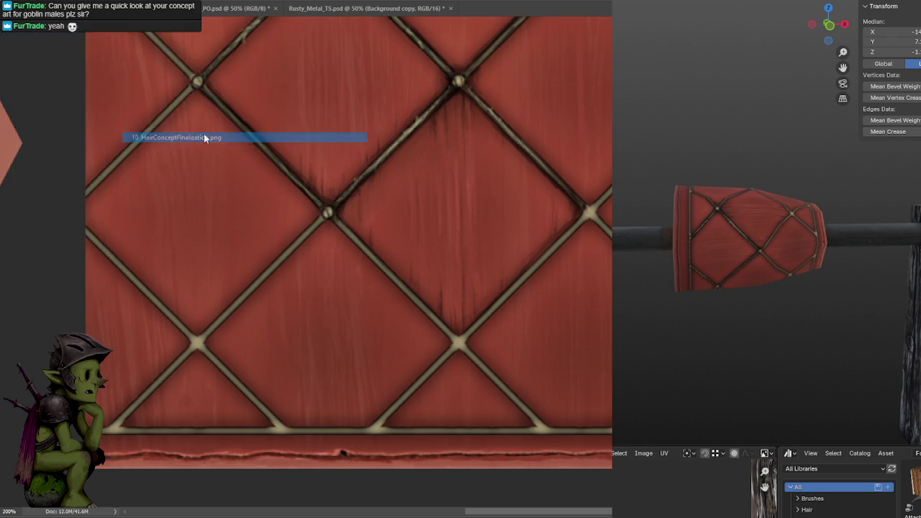
pyautogui.keyDown('alt'); pyautogui.scroll(1, 31, 120); pyautogui.keyUp('alt')
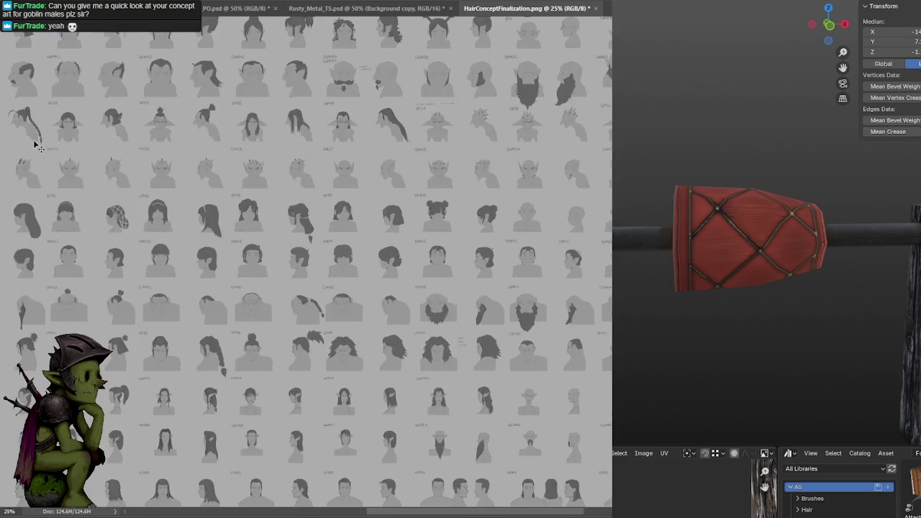
pyautogui.keyDown('alt'); pyautogui.scroll(1, 123, 185); pyautogui.keyUp('alt')
pyautogui.keyDown('alt'); pyautogui.scroll(1, 424, 233); pyautogui.keyUp('alt')
pyautogui.keyDown('alt'); pyautogui.scroll(1, 238, 227); pyautogui.keyUp('alt')
pyautogui.keyDown('alt'); pyautogui.scroll(-1, 239, 226); pyautogui.keyUp('alt')
pyautogui.keyDown('alt'); pyautogui.scroll(1, 352, 220); pyautogui.keyUp('alt')
pyautogui.keyDown('alt'); pyautogui.scroll(1, 477, 229); pyautogui.keyUp('alt')
pyautogui.keyDown('alt'); pyautogui.scroll(1, 405, 262); pyautogui.keyUp('alt')
pyautogui.keyDown('alt'); pyautogui.scroll(-1, 446, 228); pyautogui.keyUp('alt')
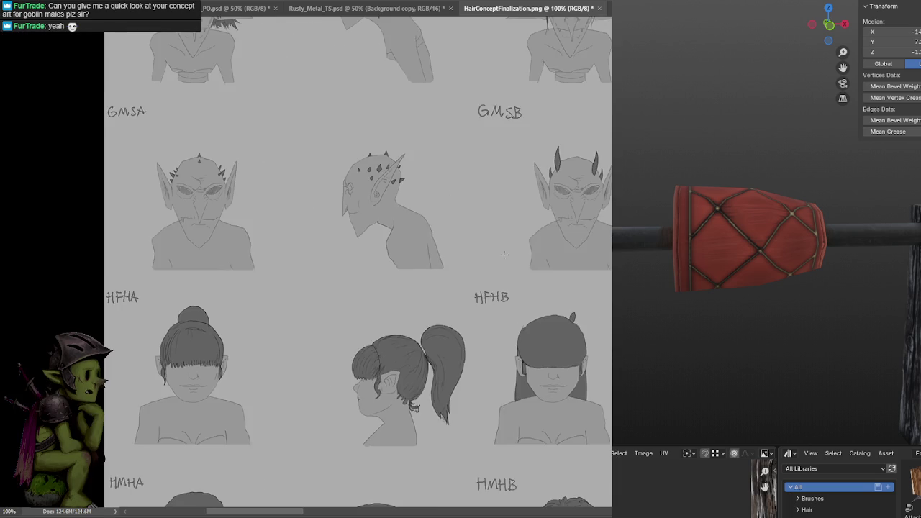
pyautogui.moveTo(529, 241); pyautogui.dragTo(510, 247)
pyautogui.keyDown('shift'); pyautogui.hscroll(2, 144, 202); pyautogui.keyUp('shift')
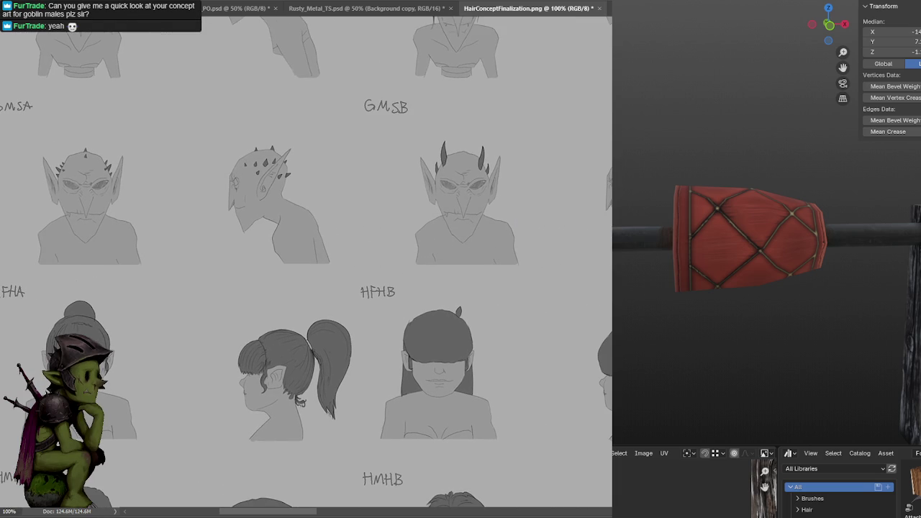
pyautogui.keyDown('shift'); pyautogui.hscroll(2, 173, 179); pyautogui.keyUp('shift')
pyautogui.keyDown('shift'); pyautogui.hscroll(2, 79, 173); pyautogui.keyUp('shift')
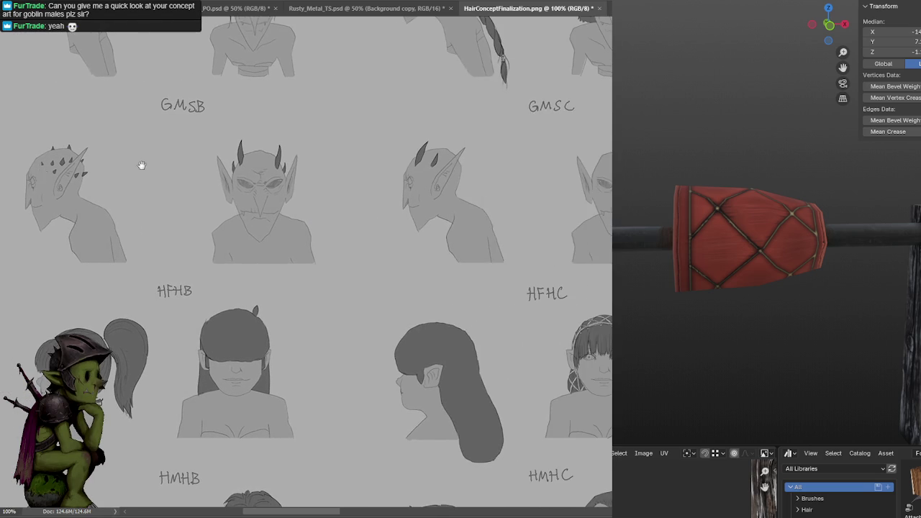
pyautogui.scroll(-1, 220, 150)
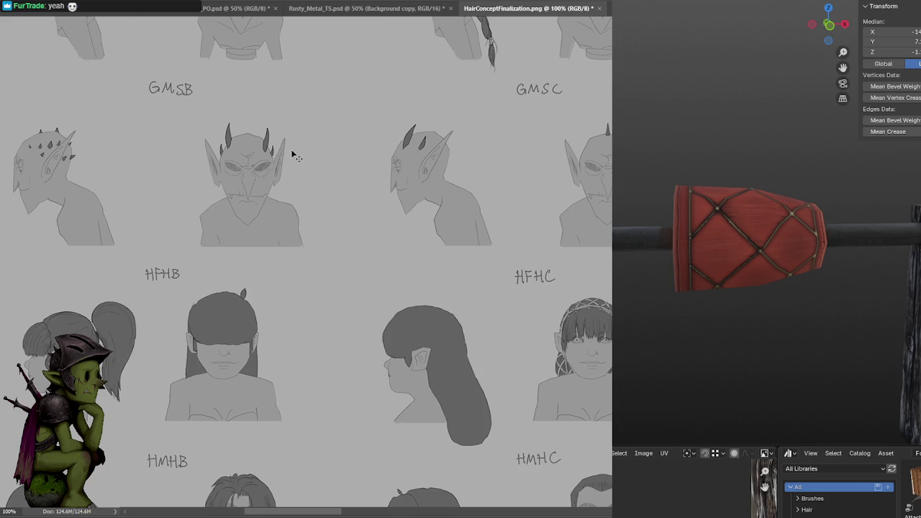
pyautogui.keyDown('shift'); pyautogui.hscroll(2, 216, 149); pyautogui.keyUp('shift')
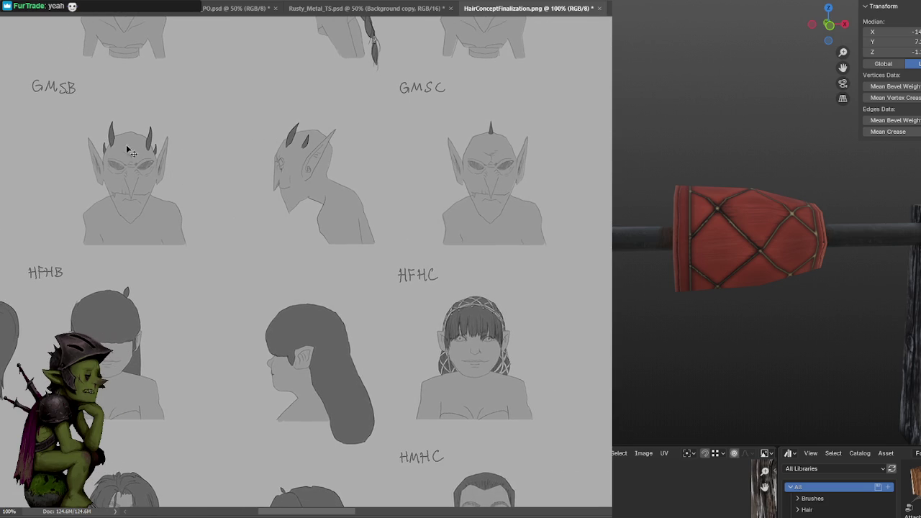
pyautogui.keyDown('shift'); pyautogui.hscroll(3, 232, 160); pyautogui.keyUp('shift')
pyautogui.keyDown('shift'); pyautogui.hscroll(1, 372, 151); pyautogui.keyUp('shift')
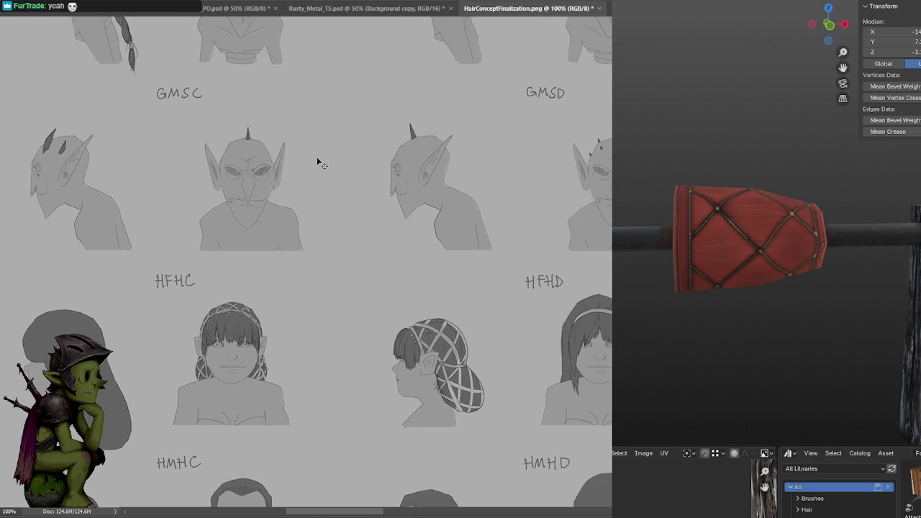
pyautogui.press('l')
pyautogui.moveTo(447, 149)
pyautogui.mouseDown()
pyautogui.moveTo(339, 180)
pyautogui.moveTo(432, 152)
pyautogui.mouseUp()
pyautogui.moveTo(532, 169); pyautogui.dragTo(305, 161)
pyautogui.moveTo(465, 170)
pyautogui.mouseDown()
pyautogui.moveTo(469, 109)
pyautogui.moveTo(527, 192)
pyautogui.moveTo(510, 189)
pyautogui.mouseUp()
pyautogui.hscroll(2, 538, 169)
pyautogui.hscroll(2, 538, 168)
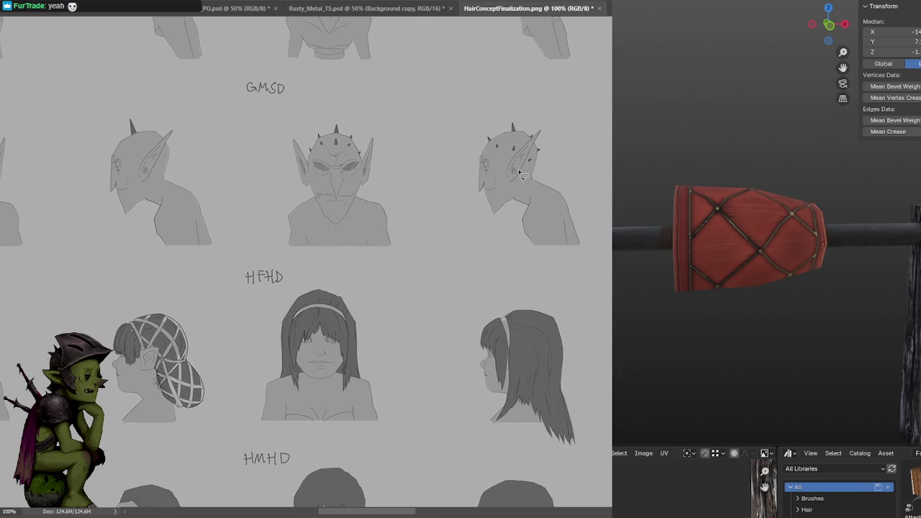
pyautogui.hscroll(4, 305, 144)
pyautogui.hscroll(1, 465, 146)
pyautogui.hscroll(3, 562, 129)
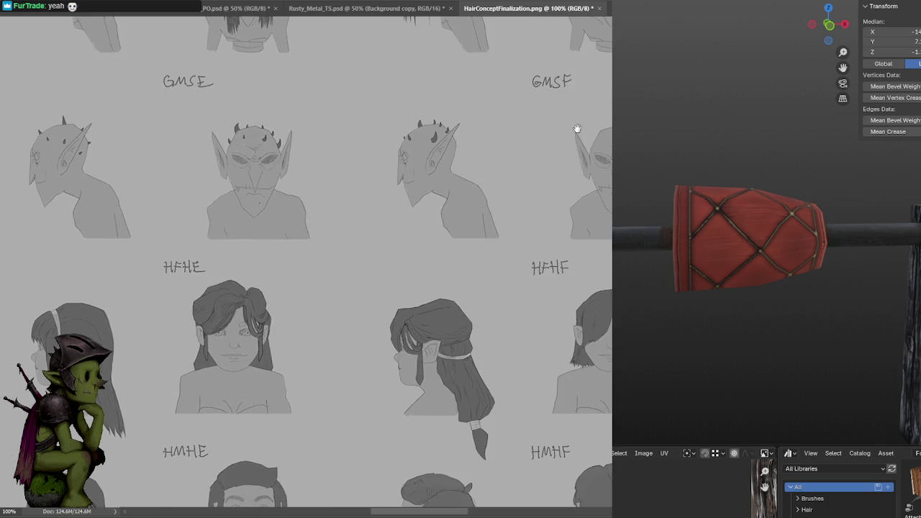
pyautogui.hscroll(2, 377, 138)
pyautogui.hscroll(5, 526, 137)
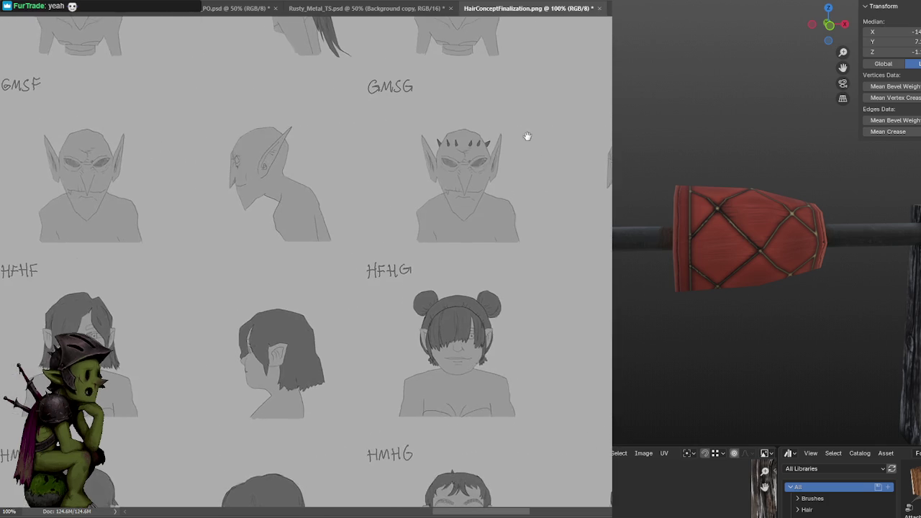
pyautogui.moveTo(526, 138); pyautogui.dragTo(309, 147)
pyautogui.hscroll(5, 370, 161)
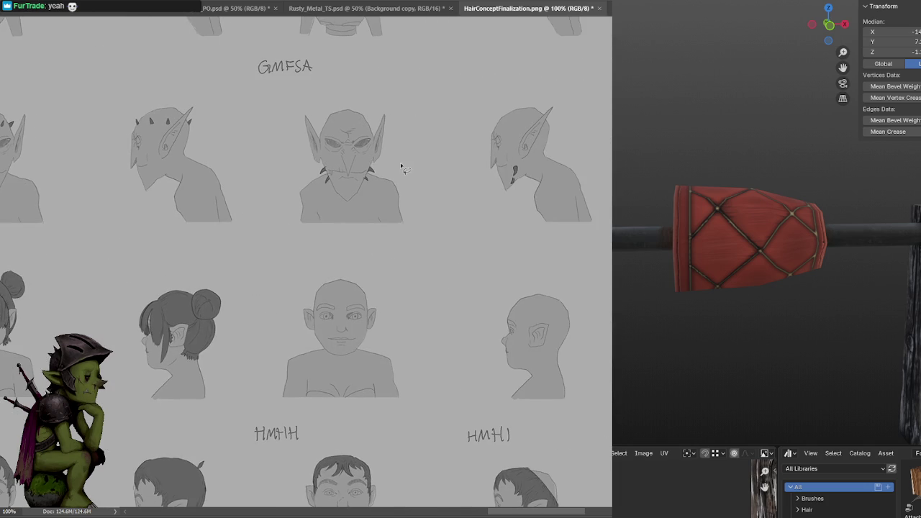
pyautogui.moveTo(381, 196)
pyautogui.mouseDown()
pyautogui.moveTo(425, 176)
pyautogui.moveTo(426, 163)
pyautogui.moveTo(403, 157)
pyautogui.moveTo(450, 177)
pyautogui.mouseUp()
pyautogui.hscroll(5, 327, 154)
pyautogui.hscroll(1, 425, 163)
pyautogui.hscroll(4, 426, 163)
pyautogui.hscroll(1, 329, 165)
pyautogui.hscroll(3, 356, 165)
pyautogui.hscroll(2, 422, 157)
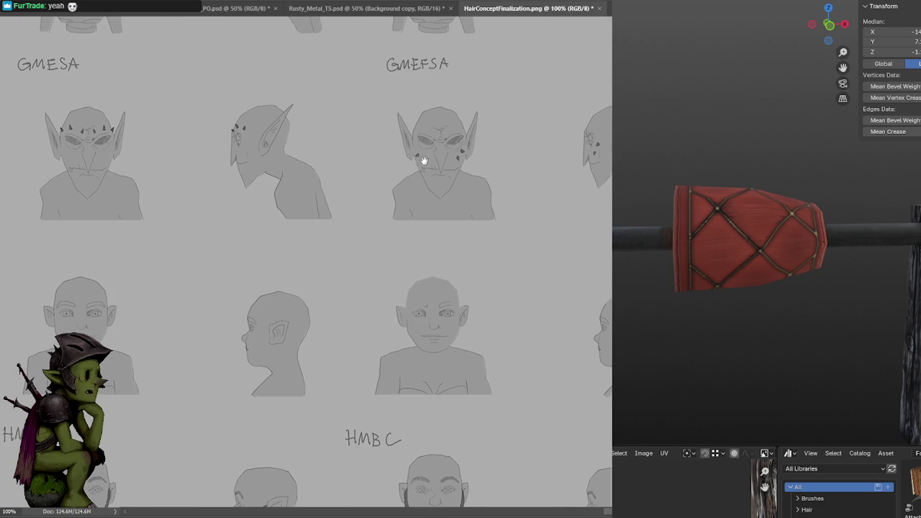
pyautogui.moveTo(435, 167)
pyautogui.mouseDown()
pyautogui.moveTo(598, 121)
pyautogui.moveTo(612, 152)
pyautogui.mouseUp()
pyautogui.hscroll(3, 466, 151)
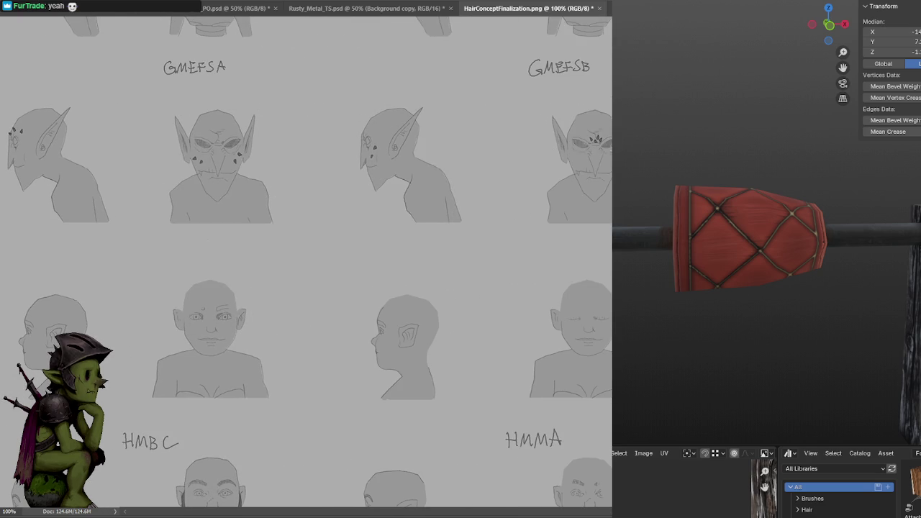
pyautogui.click(566, 151)
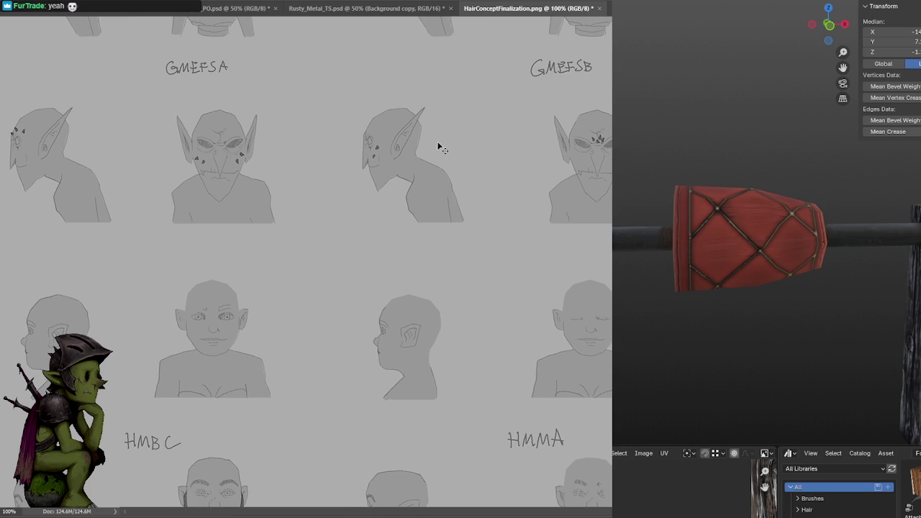
pyautogui.keyDown('alt'); pyautogui.scroll(-1, 441, 139); pyautogui.keyUp('alt')
pyautogui.keyDown('alt'); pyautogui.scroll(-1, 282, 174); pyautogui.keyUp('alt')
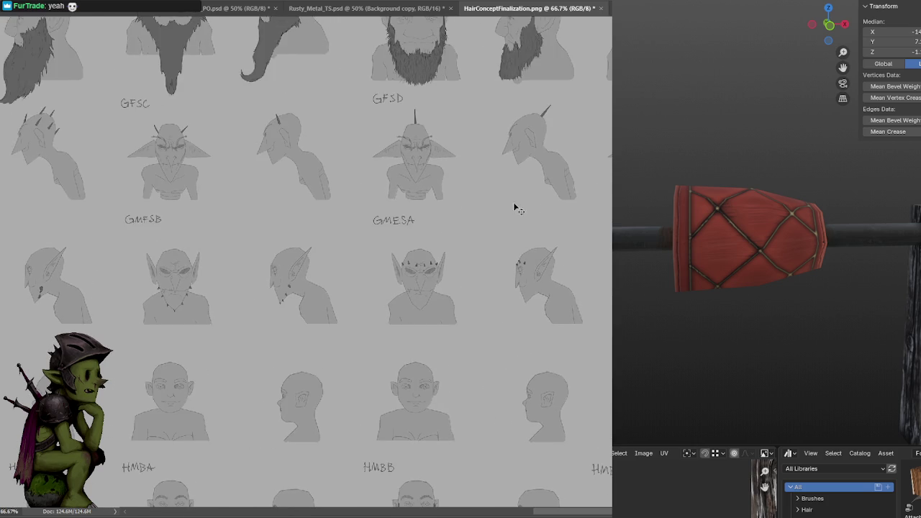
# Pan across the concept sheet through the GFSD, GFSC, GFSB, GFSA and GFH head columns.
pyautogui.keyDown('alt'); pyautogui.scroll(2, 268, 181); pyautogui.keyUp('alt')
pyautogui.moveTo(267, 181); pyautogui.dragTo(223, 214)
pyautogui.moveTo(275, 193)
pyautogui.mouseDown()
pyautogui.moveTo(259, 208)
pyautogui.moveTo(384, 243)
pyautogui.mouseUp()
pyautogui.moveTo(270, 237); pyautogui.dragTo(471, 239)
pyautogui.moveTo(346, 224)
pyautogui.mouseDown()
pyautogui.moveTo(500, 223)
pyautogui.moveTo(376, 226)
pyautogui.mouseUp()
pyautogui.moveTo(198, 206); pyautogui.dragTo(397, 212)
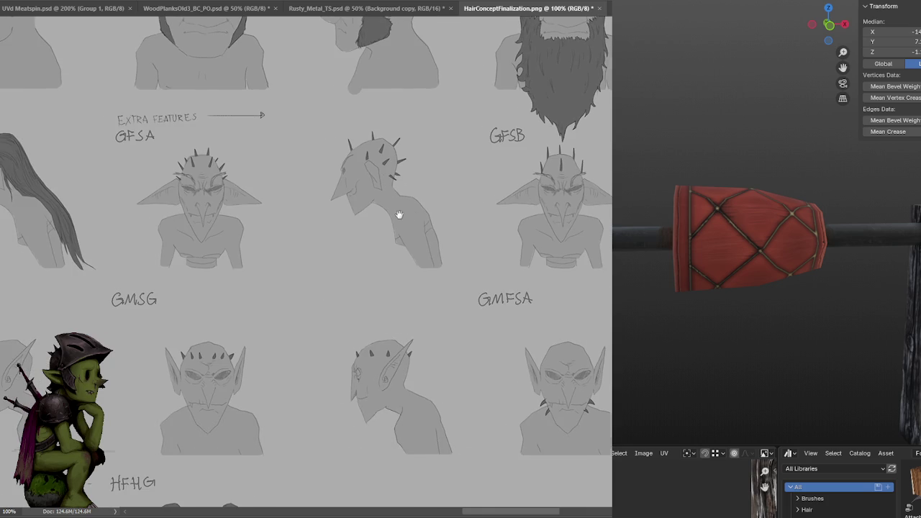
pyautogui.moveTo(222, 211); pyautogui.dragTo(486, 200)
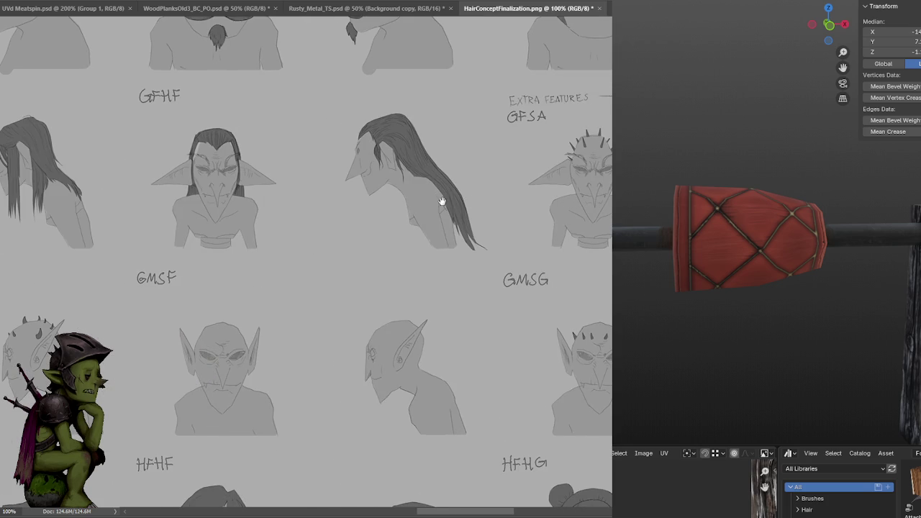
pyautogui.moveTo(439, 154)
pyautogui.mouseDown()
pyautogui.moveTo(458, 148)
pyautogui.moveTo(511, 162)
pyautogui.moveTo(465, 143)
pyautogui.mouseUp()
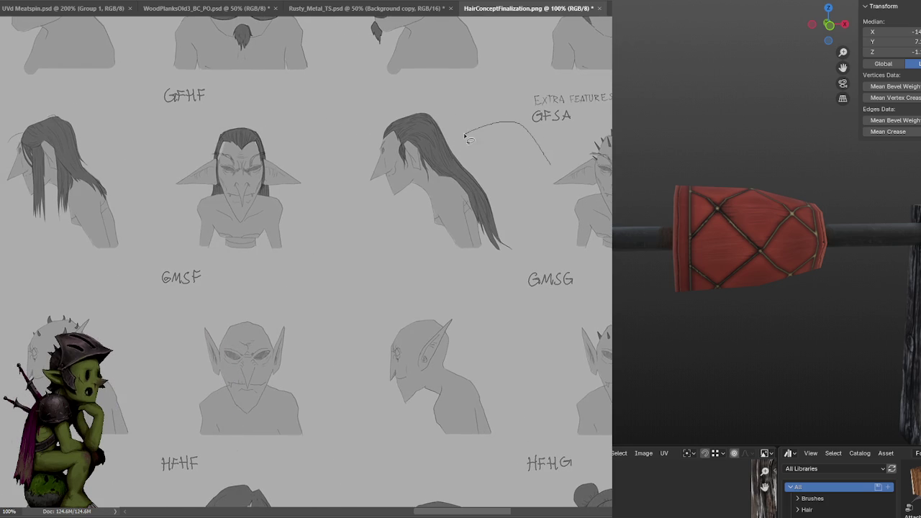
pyautogui.moveTo(409, 144)
pyautogui.mouseDown()
pyautogui.moveTo(570, 161)
pyautogui.moveTo(442, 154)
pyautogui.mouseUp()
pyautogui.moveTo(200, 154); pyautogui.dragTo(508, 158)
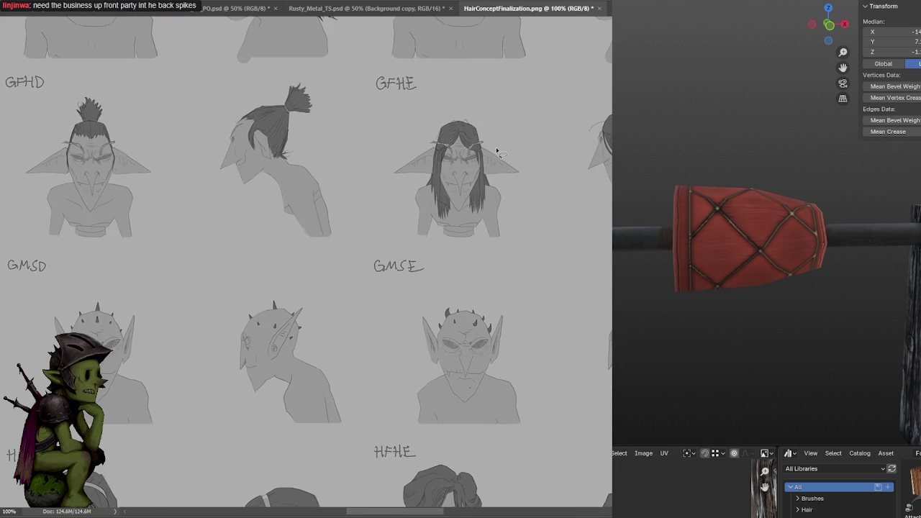
pyautogui.moveTo(372, 144); pyautogui.dragTo(521, 152)
pyautogui.moveTo(273, 152); pyautogui.dragTo(520, 152)
pyautogui.moveTo(424, 152)
pyautogui.mouseDown()
pyautogui.moveTo(518, 152)
pyautogui.moveTo(360, 152)
pyautogui.mouseUp()
pyautogui.moveTo(456, 135); pyautogui.dragTo(420, 135)
# Pan back to the GFSA, GMSF–GMFSA, GFSC and GMESA heads on the sheet.
pyautogui.keyDown('alt'); pyautogui.scroll(-1, 420, 135); pyautogui.keyUp('alt')
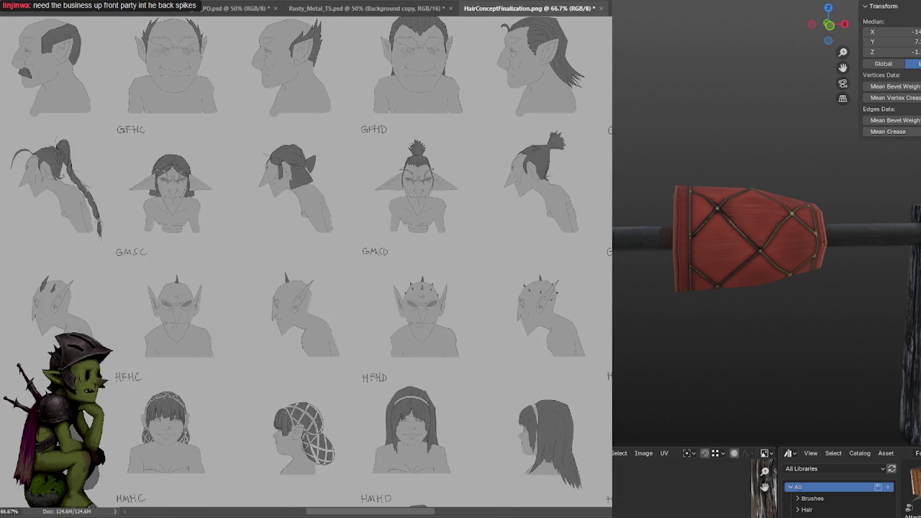
pyautogui.moveTo(577, 164); pyautogui.dragTo(329, 152)
pyautogui.moveTo(526, 167); pyautogui.dragTo(87, 160)
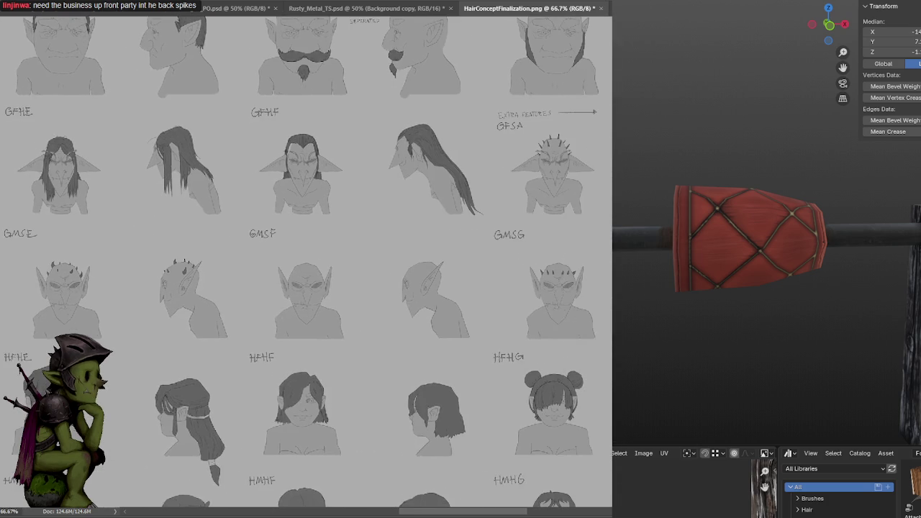
pyautogui.moveTo(445, 143); pyautogui.dragTo(419, 146)
pyautogui.moveTo(525, 157)
pyautogui.mouseDown()
pyautogui.moveTo(427, 164)
pyautogui.moveTo(163, 152)
pyautogui.mouseUp()
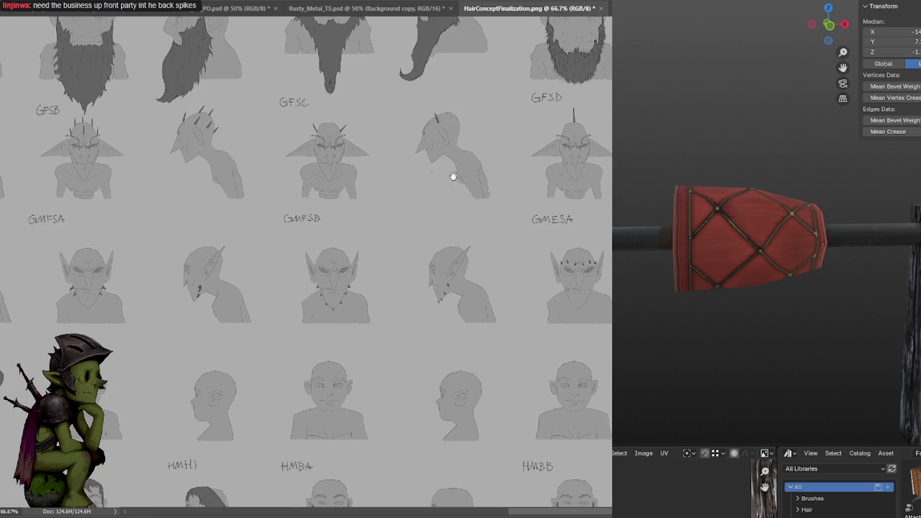
pyautogui.moveTo(430, 177); pyautogui.dragTo(373, 180)
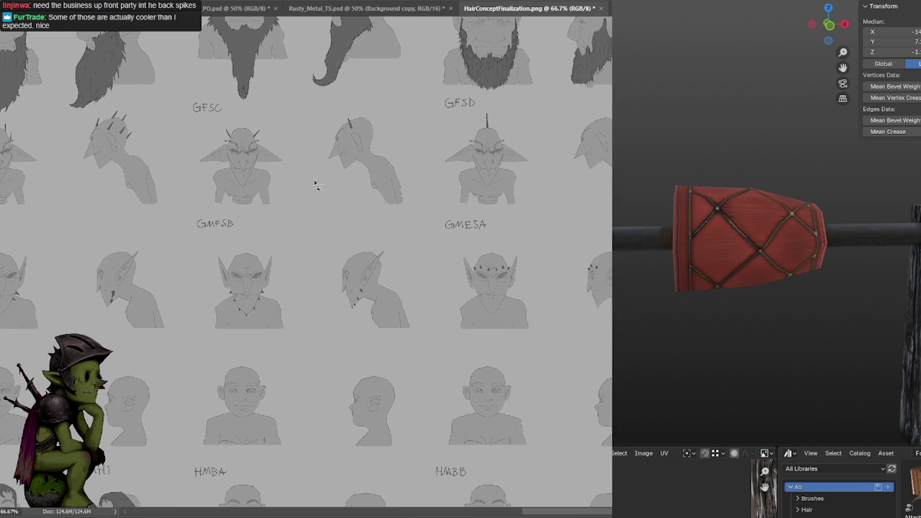
pyautogui.moveTo(202, 175)
pyautogui.mouseDown()
pyautogui.moveTo(438, 177)
pyautogui.moveTo(596, 137)
pyautogui.mouseUp()
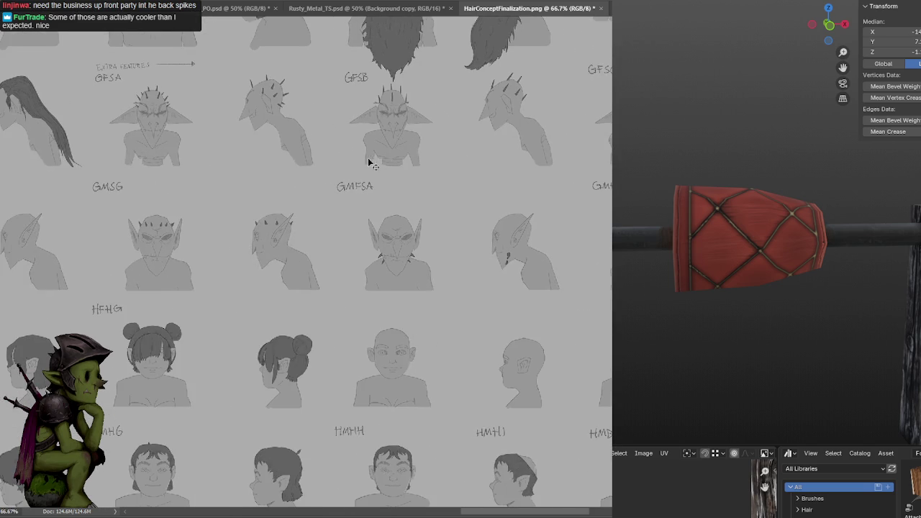
# Zoom in on the concept heads, pan to the sheet's edge, and close the document.
pyautogui.keyDown('alt'); pyautogui.scroll(-2, 375, 162); pyautogui.keyUp('alt')
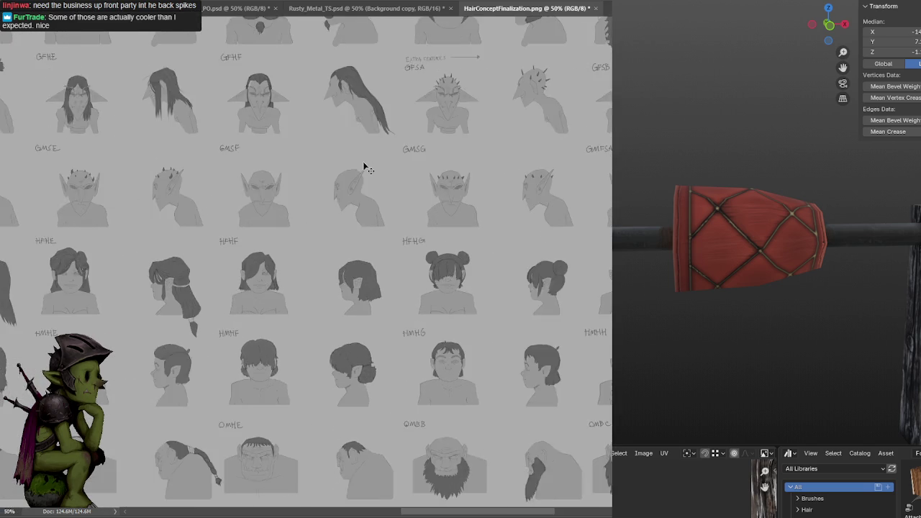
pyautogui.keyDown('alt'); pyautogui.scroll(1, 365, 168); pyautogui.keyUp('alt')
pyautogui.keyDown('alt'); pyautogui.scroll(1, 219, 170); pyautogui.keyUp('alt')
pyautogui.keyDown('alt'); pyautogui.scroll(1, 421, 168); pyautogui.keyUp('alt')
pyautogui.moveTo(269, 173); pyautogui.dragTo(477, 168)
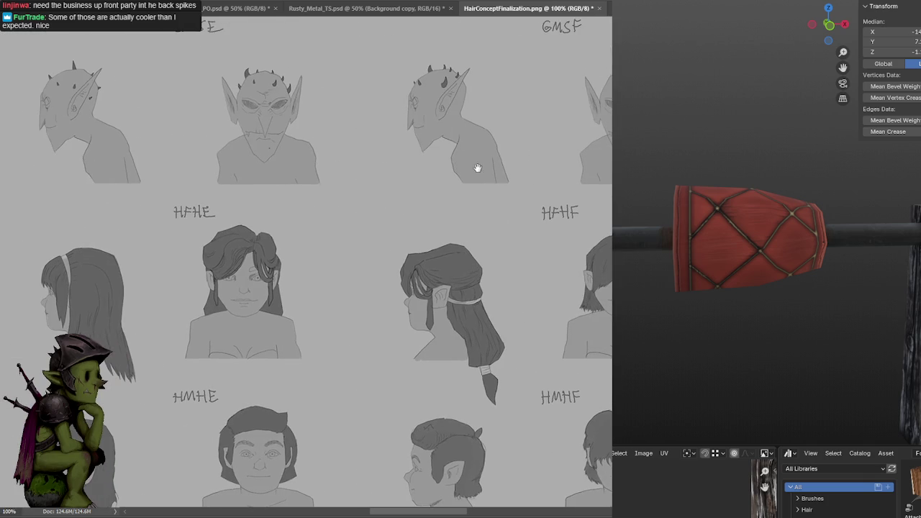
pyautogui.moveTo(305, 169); pyautogui.dragTo(530, 171)
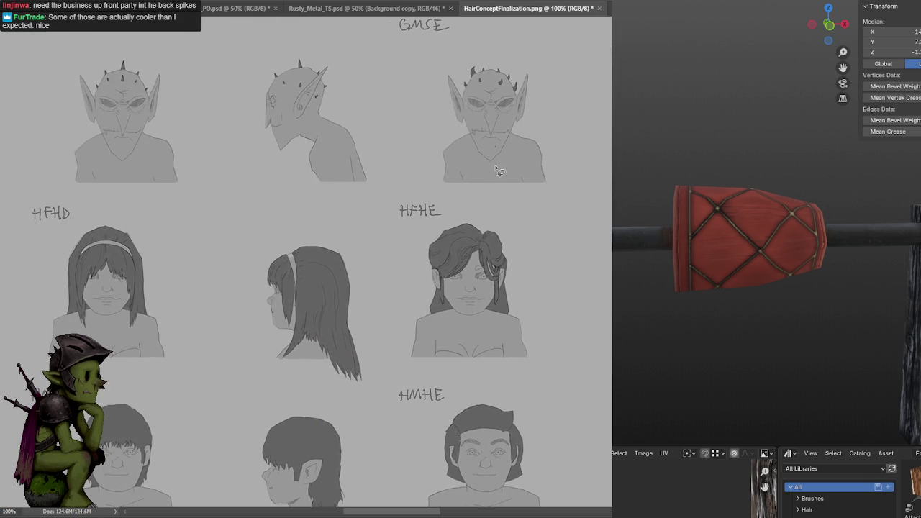
pyautogui.moveTo(308, 151); pyautogui.dragTo(600, 154)
pyautogui.moveTo(246, 123); pyautogui.dragTo(504, 131)
pyautogui.moveTo(215, 126); pyautogui.dragTo(494, 181)
pyautogui.moveTo(288, 172)
pyautogui.mouseDown()
pyautogui.moveTo(580, 173)
pyautogui.moveTo(438, 94)
pyautogui.moveTo(407, 63)
pyautogui.mouseUp()
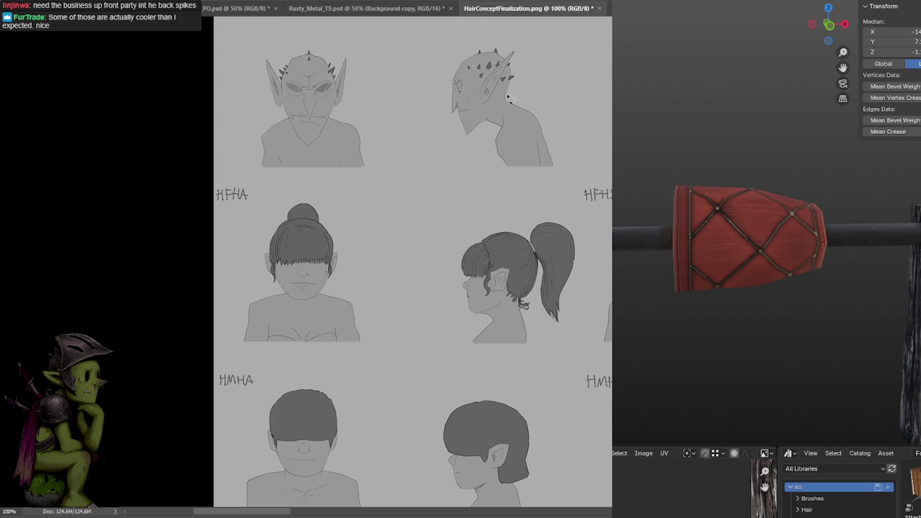
pyautogui.click(602, 9)
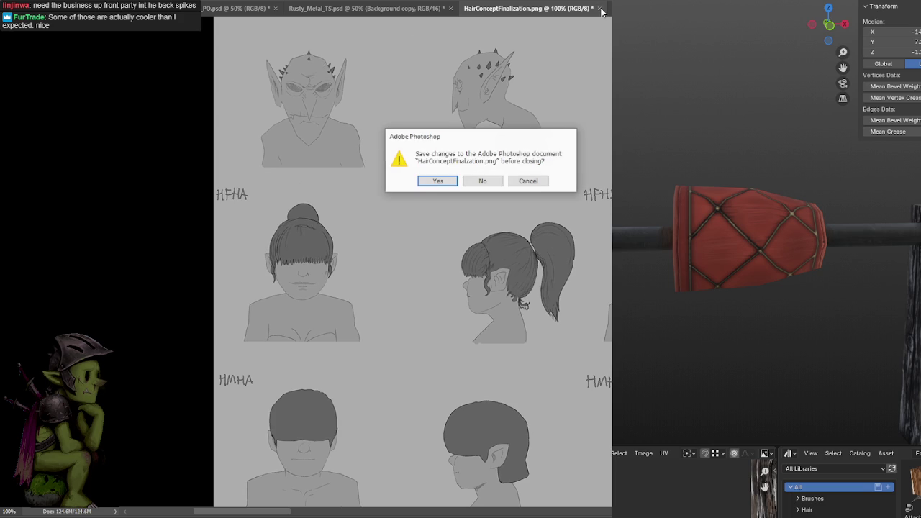
# Discard the concept sheet's changes and return to the leather texture at 200%.
pyautogui.click(497, 180)
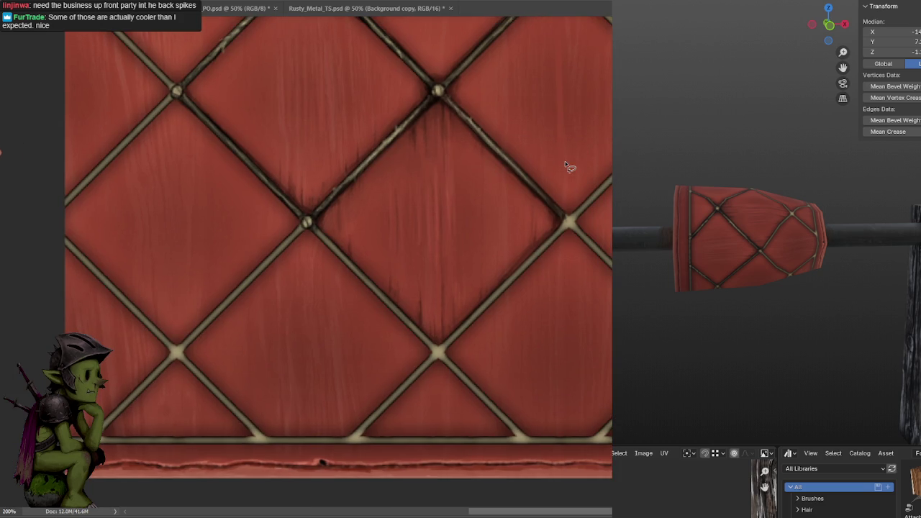
pyautogui.click(579, 105)
pyautogui.click(554, 124)
pyautogui.click(594, 160)
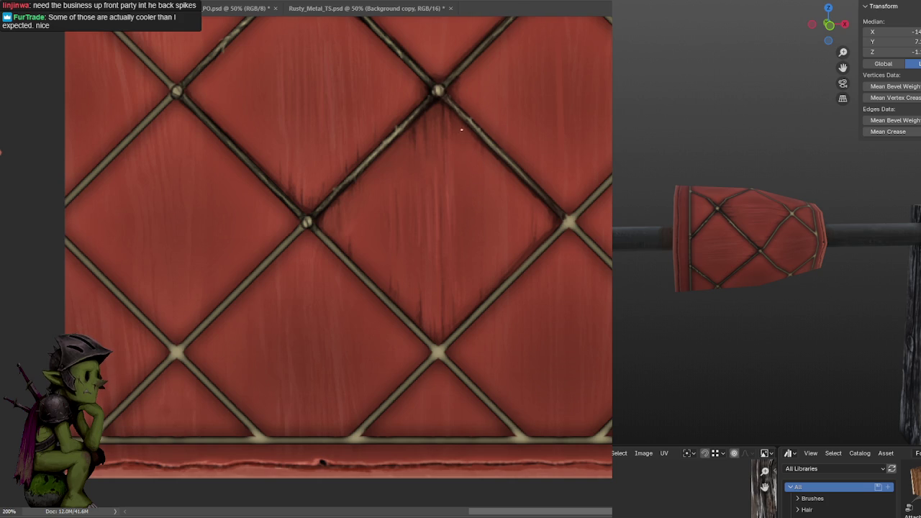
pyautogui.click(481, 126)
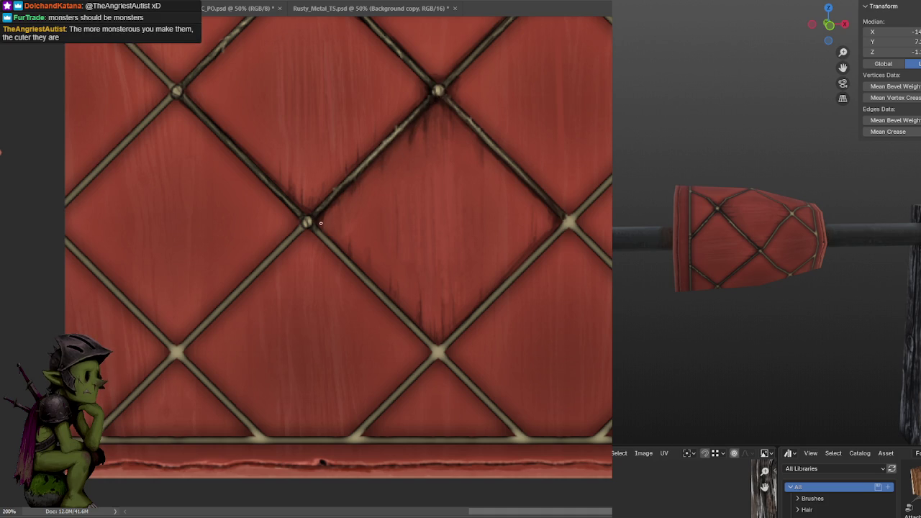
pyautogui.moveTo(517, 85); pyautogui.dragTo(515, 75)
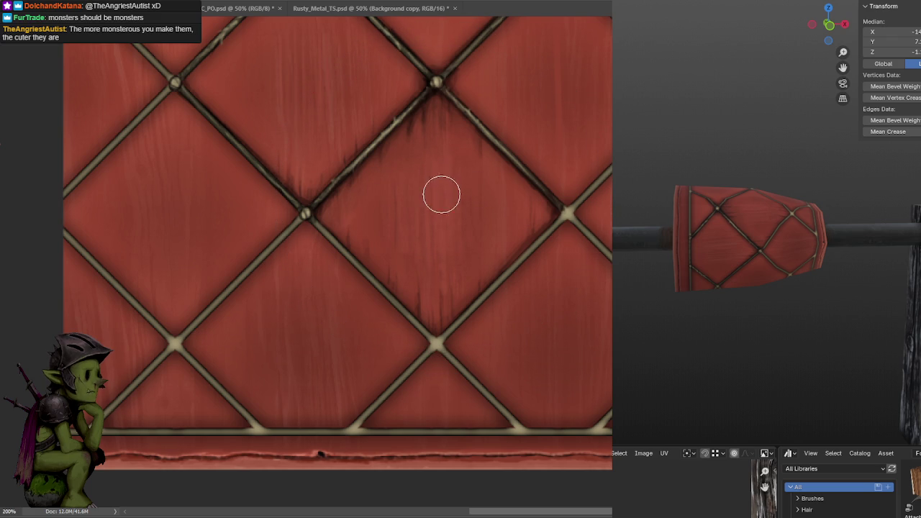
# Resize the brush with the bracket keys, zoom out, and save the leather drum texture.
pyautogui.keyDown('alt'); pyautogui.moveTo(442, 201); pyautogui.dragTo(475, 203, button='right'); pyautogui.keyUp('alt')
pyautogui.press(']')
pyautogui.press(']')
pyautogui.press(']')
pyautogui.press('[')
pyautogui.press('[')
pyautogui.press('[')
pyautogui.press('[')
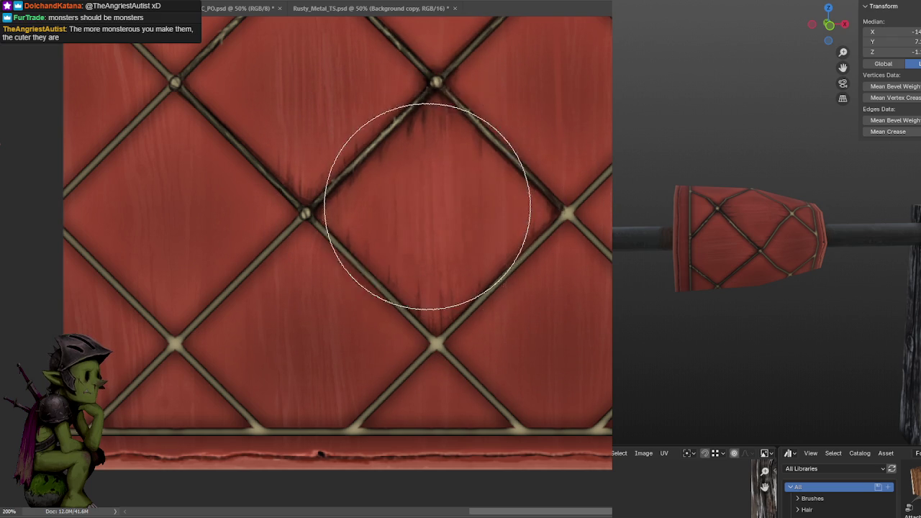
pyautogui.hotkey('ctrl', '-')
pyautogui.hotkey('ctrl', 's')
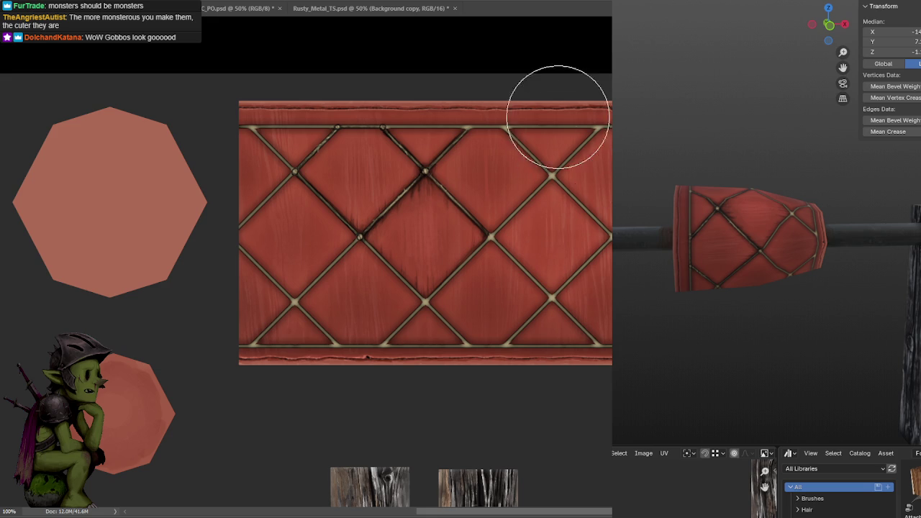
# Paint dark shadows along two diagonal rope seams near the centre, then zoom to 200%.
pyautogui.moveTo(596, 171); pyautogui.dragTo(566, 171)
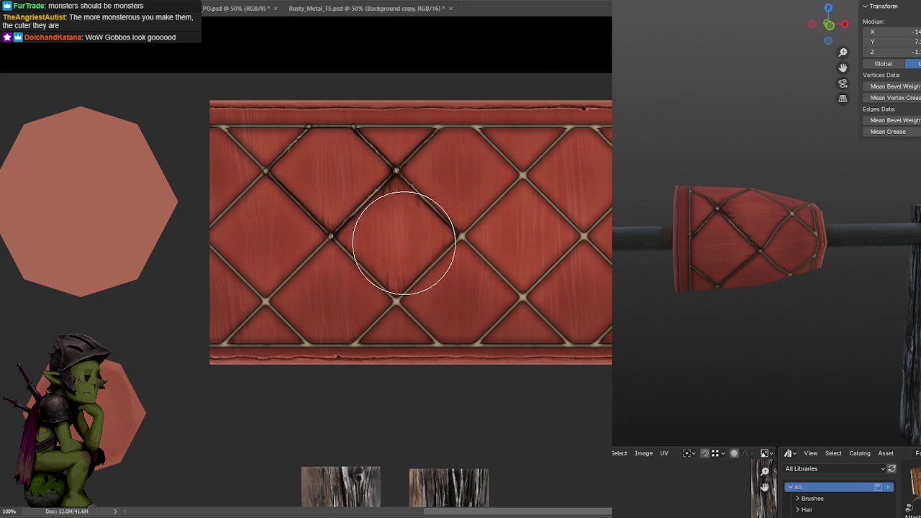
pyautogui.moveTo(398, 173)
pyautogui.mouseDown()
pyautogui.moveTo(459, 234)
pyautogui.moveTo(382, 231)
pyautogui.mouseUp()
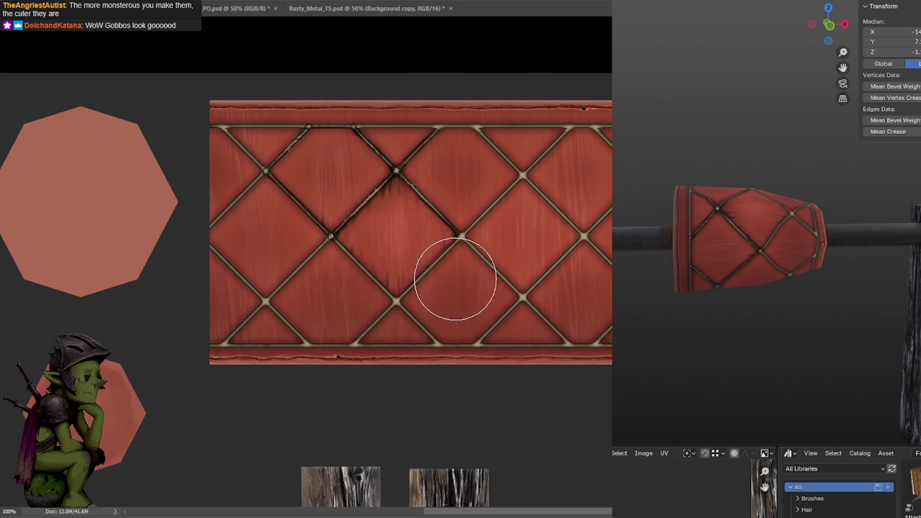
pyautogui.moveTo(334, 232); pyautogui.dragTo(392, 174)
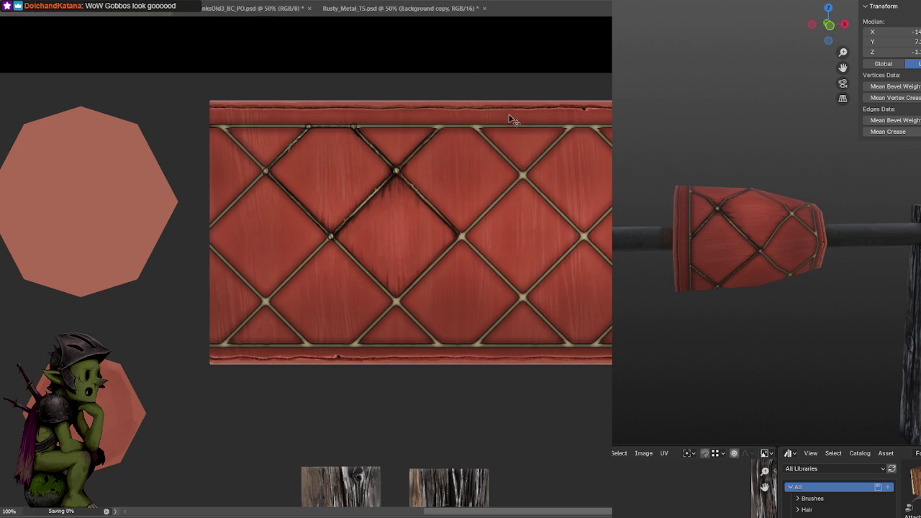
pyautogui.moveTo(483, 204)
pyautogui.mouseDown()
pyautogui.moveTo(488, 185)
pyautogui.moveTo(494, 191)
pyautogui.mouseUp()
pyautogui.hotkey('ctrl', '+')
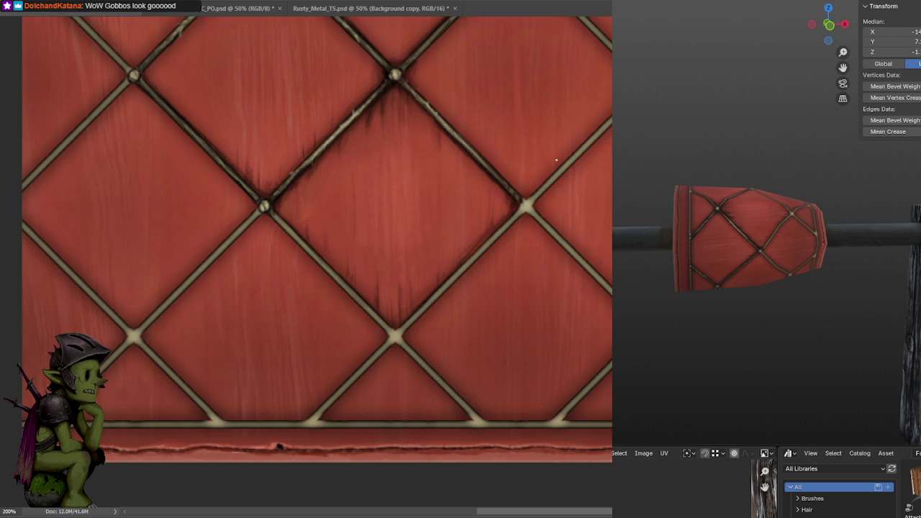
# Stamp a knot on the bare rope crossing, then pan to the texture's left edge.
pyautogui.click(528, 207)
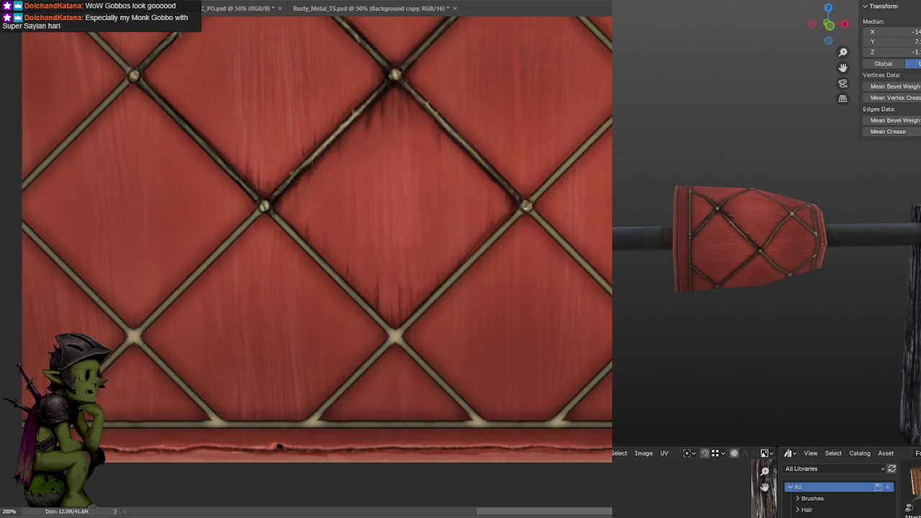
pyautogui.scroll(5, 504, 216)
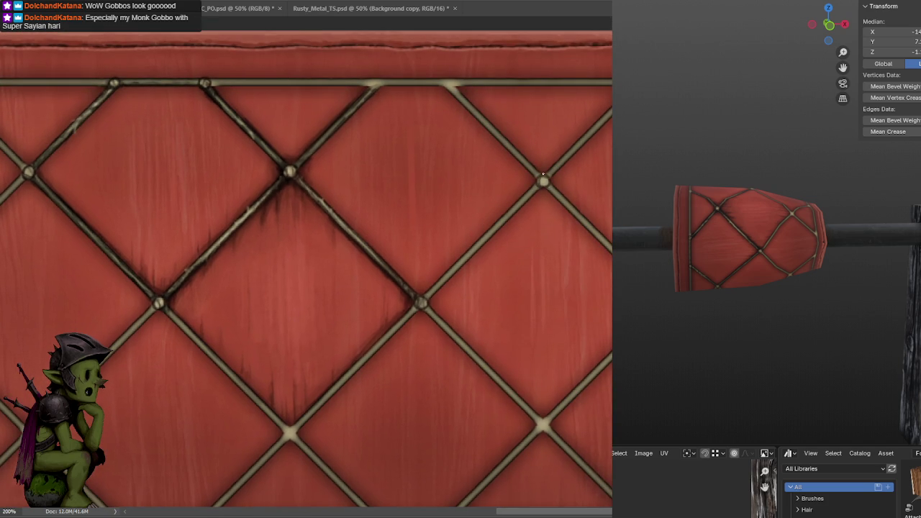
pyautogui.scroll(-2, 548, 185)
pyautogui.scroll(-3, 547, 208)
pyautogui.scroll(-2, 545, 245)
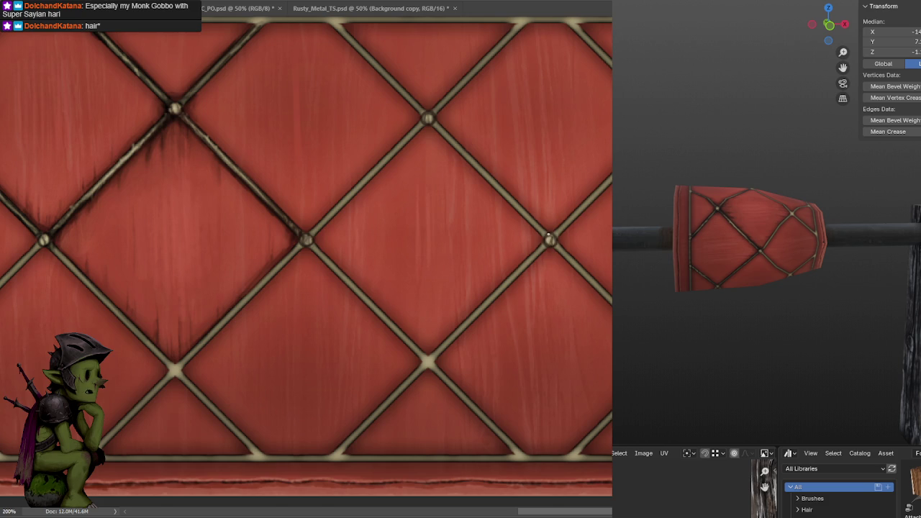
pyautogui.scroll(-3, 569, 158)
pyautogui.hscroll(-2, 568, 158)
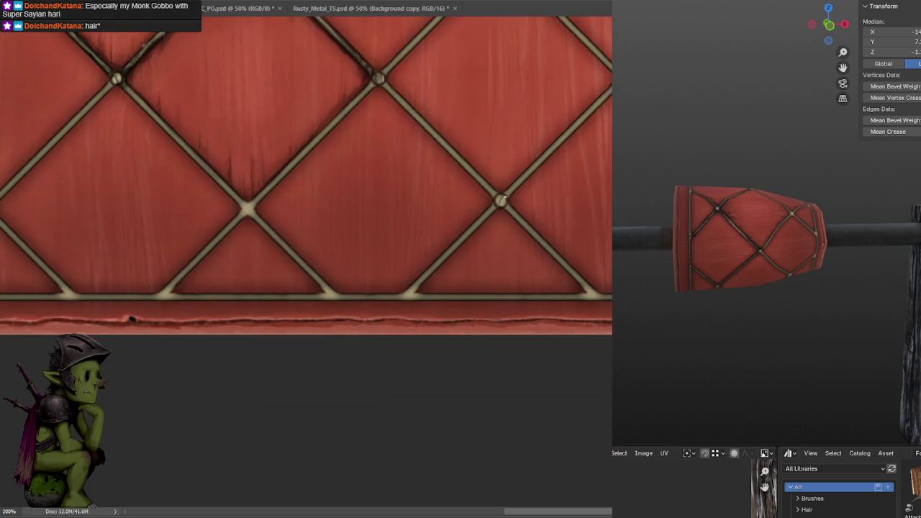
pyautogui.moveTo(450, 229)
pyautogui.mouseDown()
pyautogui.moveTo(586, 220)
pyautogui.moveTo(526, 212)
pyautogui.moveTo(428, 223)
pyautogui.mouseUp()
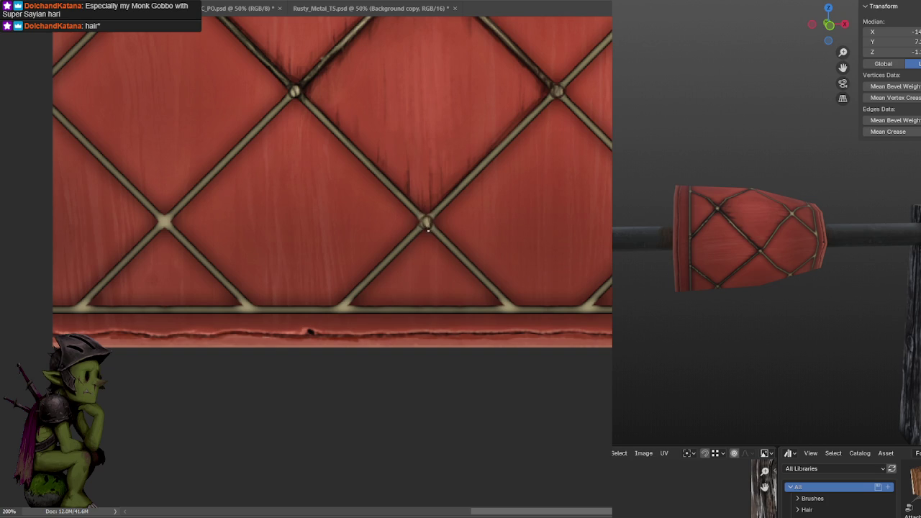
pyautogui.moveTo(423, 228)
pyautogui.mouseDown()
pyautogui.moveTo(430, 211)
pyautogui.moveTo(572, 218)
pyautogui.moveTo(526, 223)
pyautogui.mouseUp()
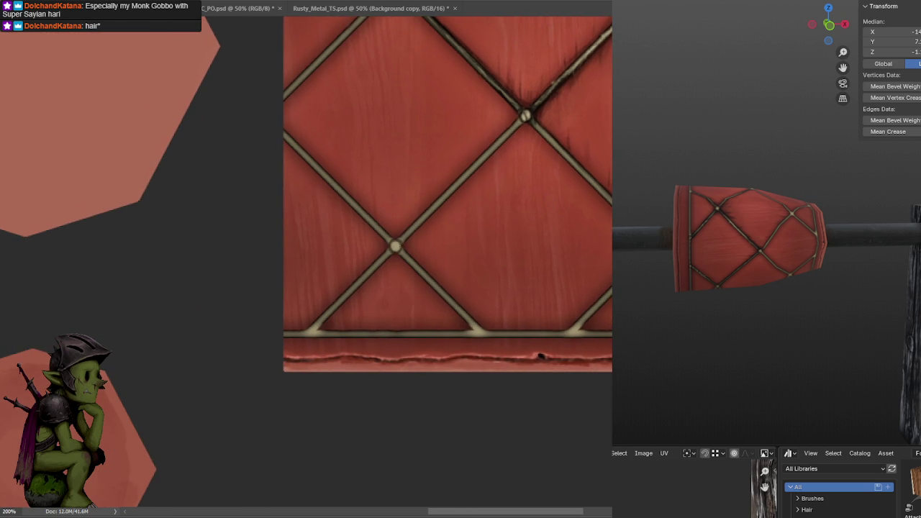
pyautogui.scroll(5, 401, 239)
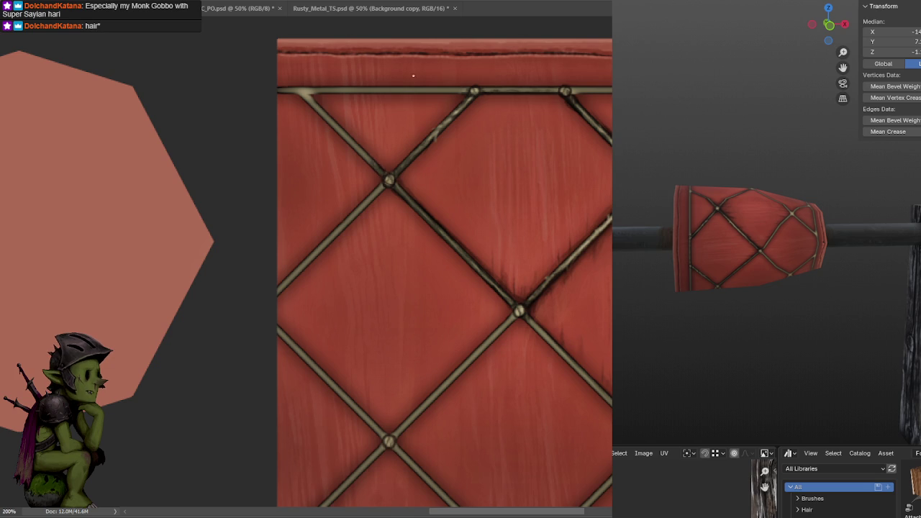
# Brush dark shadow under the top-left border rope and along the upper-left diagonal rope.
pyautogui.moveTo(407, 83); pyautogui.dragTo(459, 131)
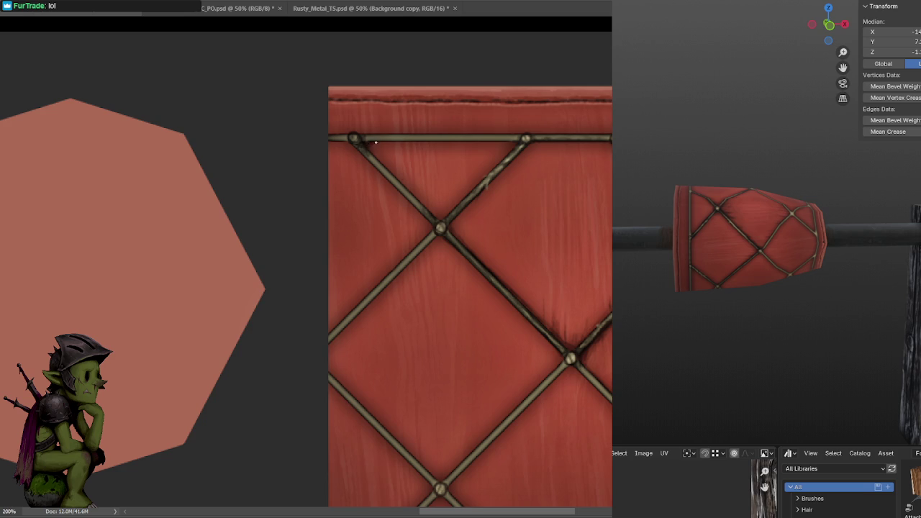
pyautogui.moveTo(514, 143); pyautogui.dragTo(367, 171)
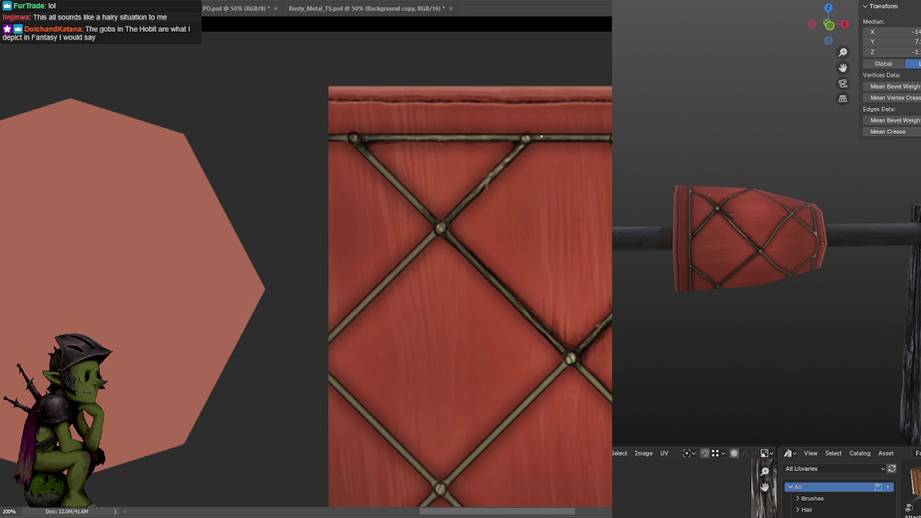
pyautogui.moveTo(537, 158); pyautogui.dragTo(571, 103)
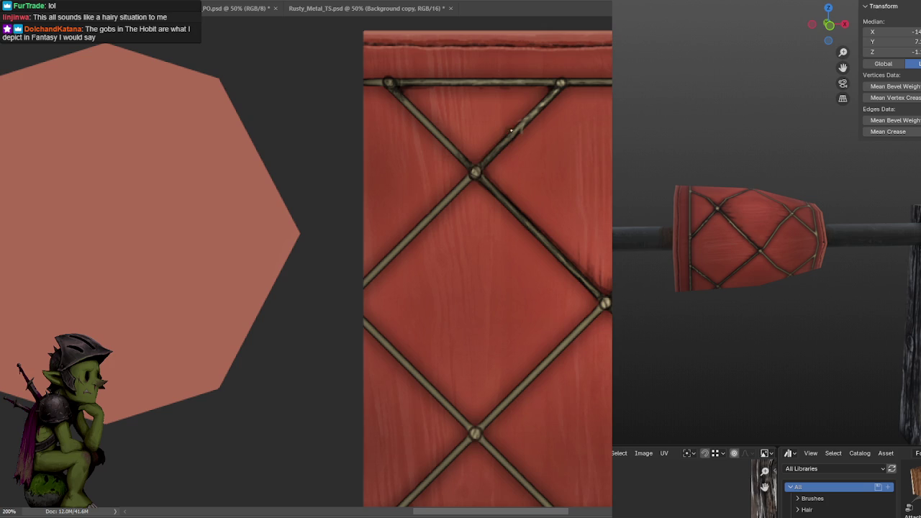
pyautogui.moveTo(521, 124); pyautogui.dragTo(472, 159)
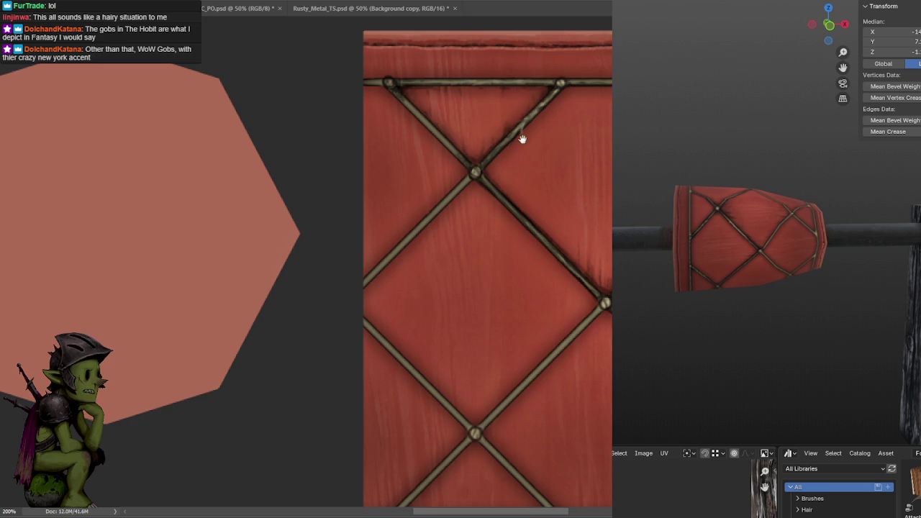
pyautogui.moveTo(526, 134); pyautogui.dragTo(501, 110)
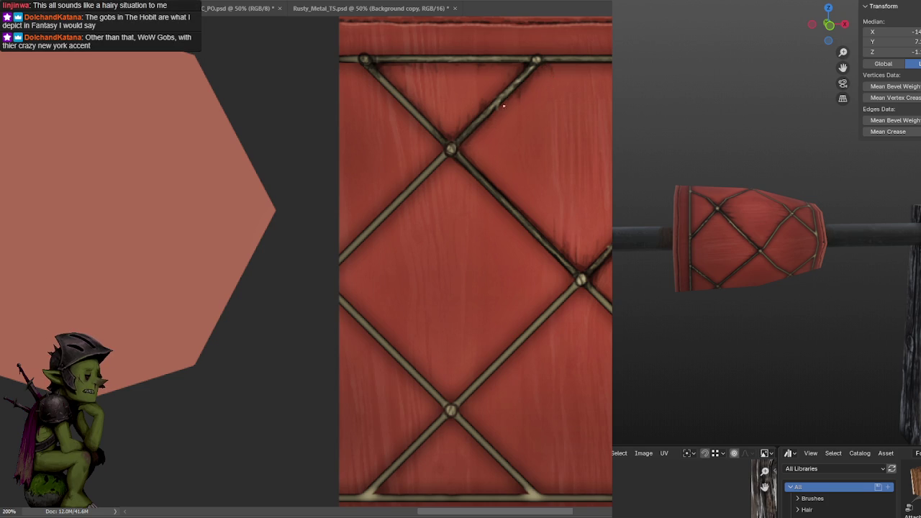
pyautogui.keyDown('ctrl'); pyautogui.hscroll(3, 493, 126); pyautogui.keyUp('ctrl')
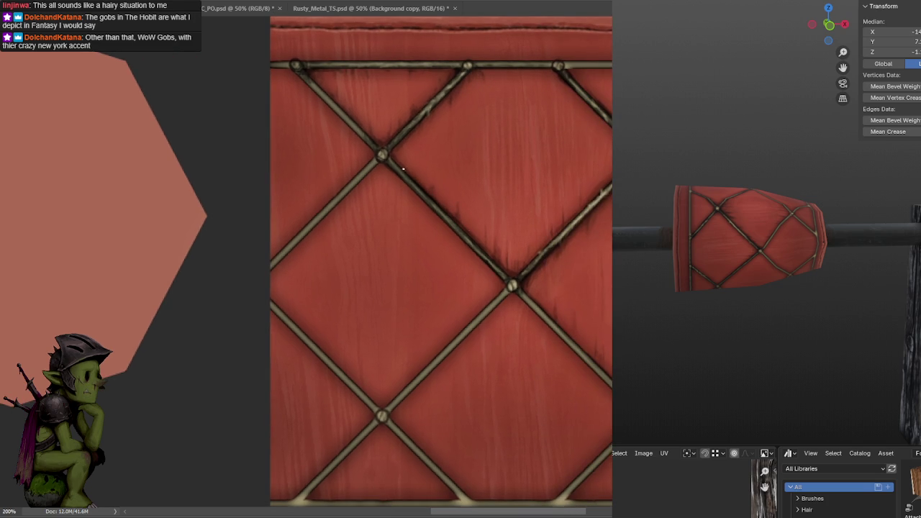
# Brush a faint shadow under the top border rope, then zoom out to the whole texture.
pyautogui.scroll(-1, 551, 107)
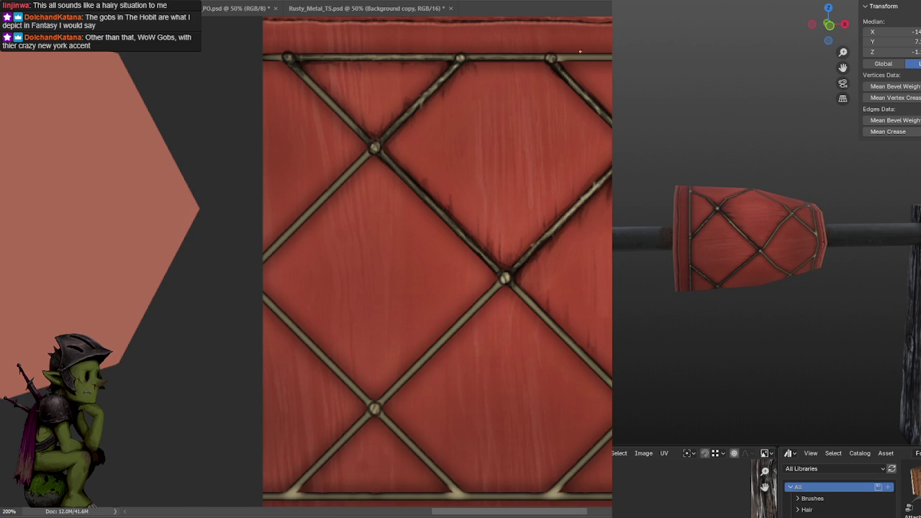
pyautogui.hscroll(5, 455, 103)
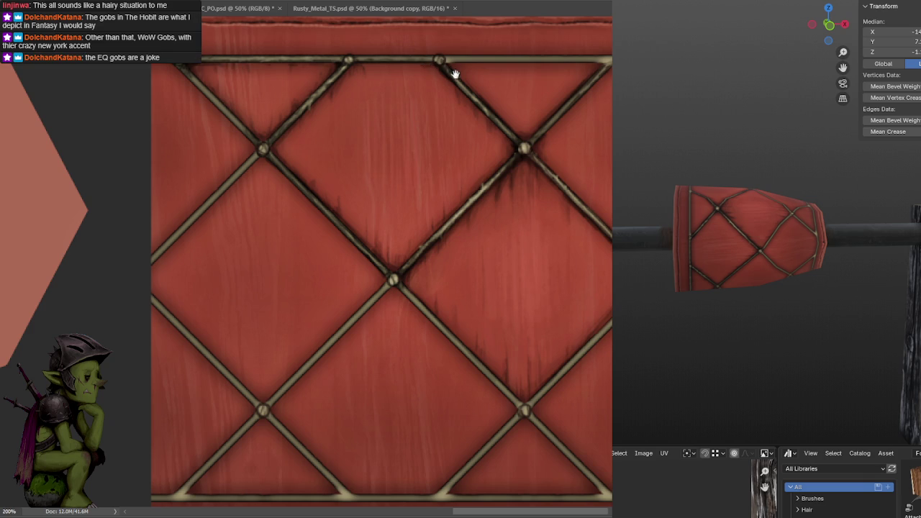
pyautogui.moveTo(455, 70); pyautogui.dragTo(449, 115)
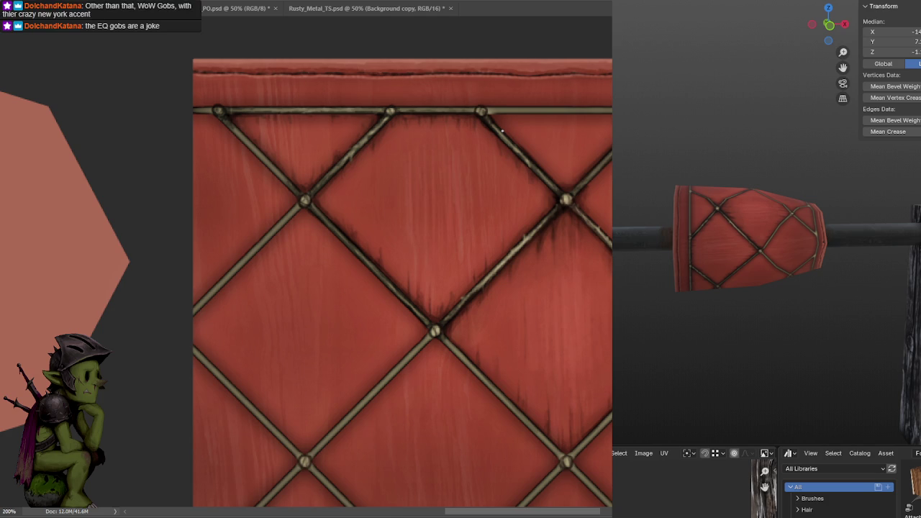
pyautogui.hscroll(2, 455, 285)
pyautogui.scroll(-5, 518, 123)
pyautogui.hscroll(3, 518, 122)
pyautogui.scroll(5, 540, 137)
pyautogui.hscroll(3, 540, 137)
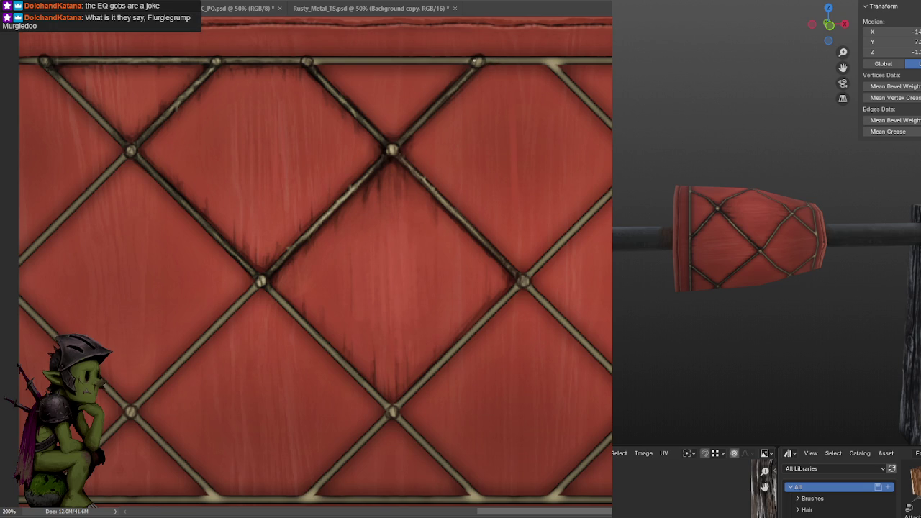
pyautogui.keyDown('alt'); pyautogui.scroll(-2, 403, 118); pyautogui.keyUp('alt')
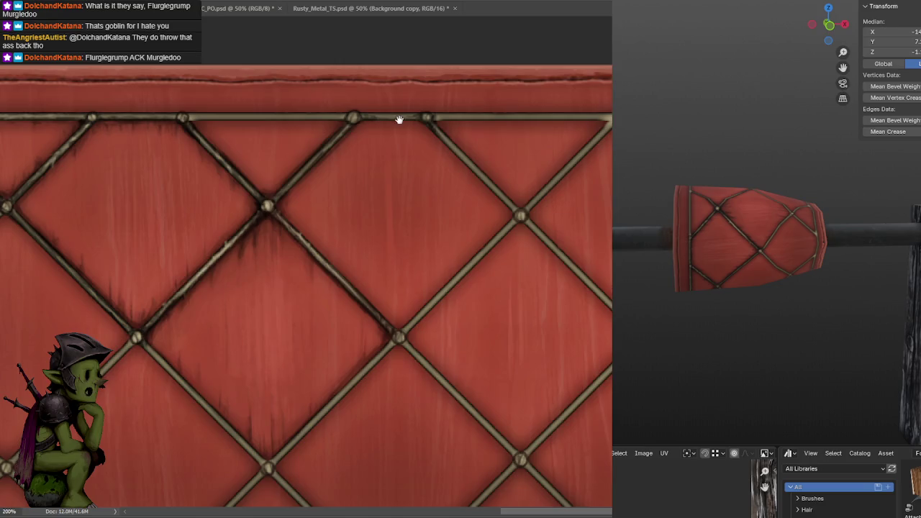
pyautogui.keyDown('alt'); pyautogui.scroll(2, 578, 175); pyautogui.keyUp('alt')
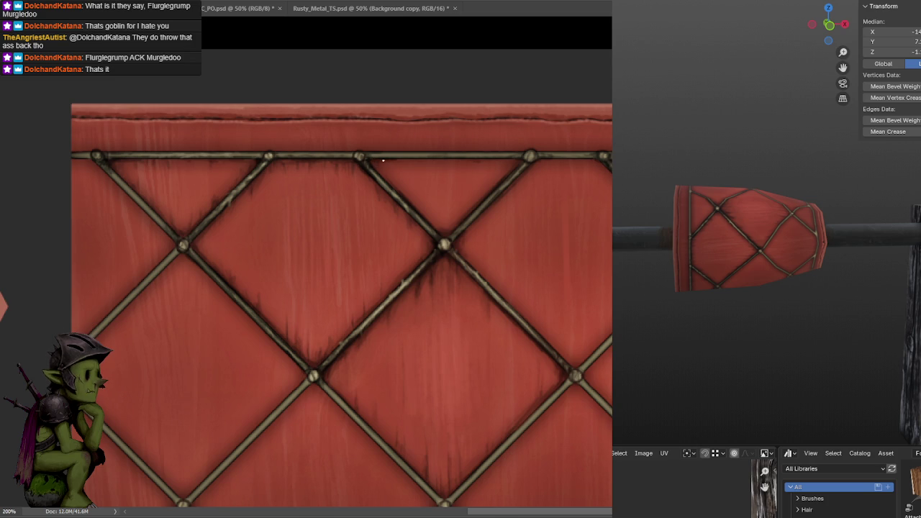
pyautogui.moveTo(395, 159); pyautogui.dragTo(510, 163)
pyautogui.hotkey('ctrl', '-')
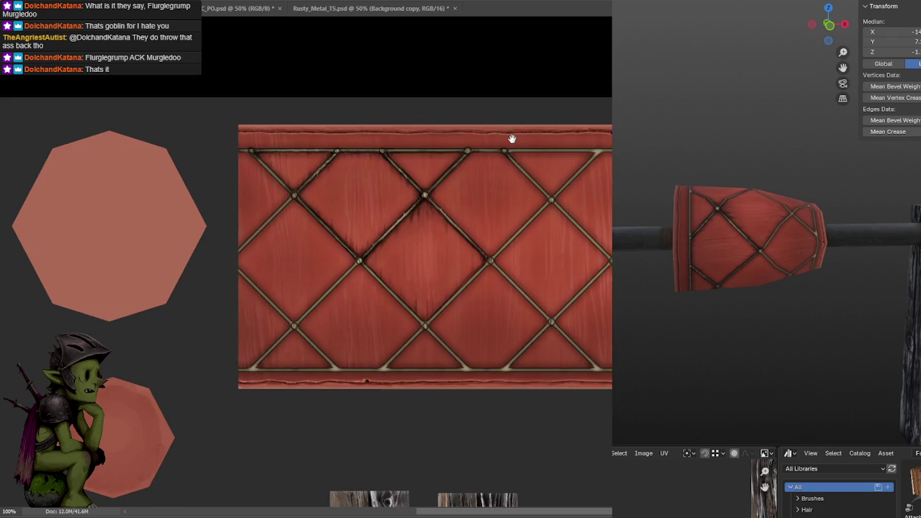
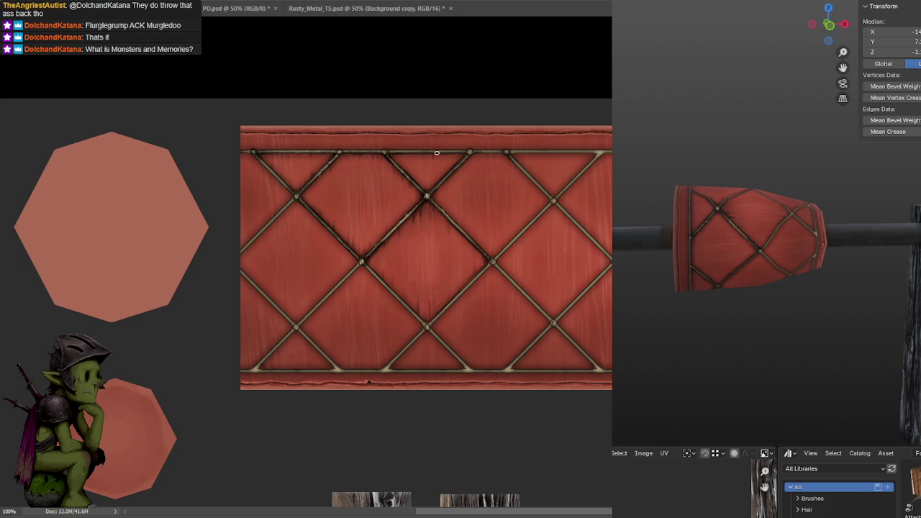
# Paint dark grime streaks beside the diagonal strap after undoing a first shadow under the rail.
pyautogui.keyDown('alt'); pyautogui.scroll(2, 438, 149); pyautogui.keyUp('alt')
pyautogui.keyDown('alt'); pyautogui.scroll(-1, 453, 130); pyautogui.keyUp('alt')
pyautogui.moveTo(369, 157); pyautogui.dragTo(501, 166)
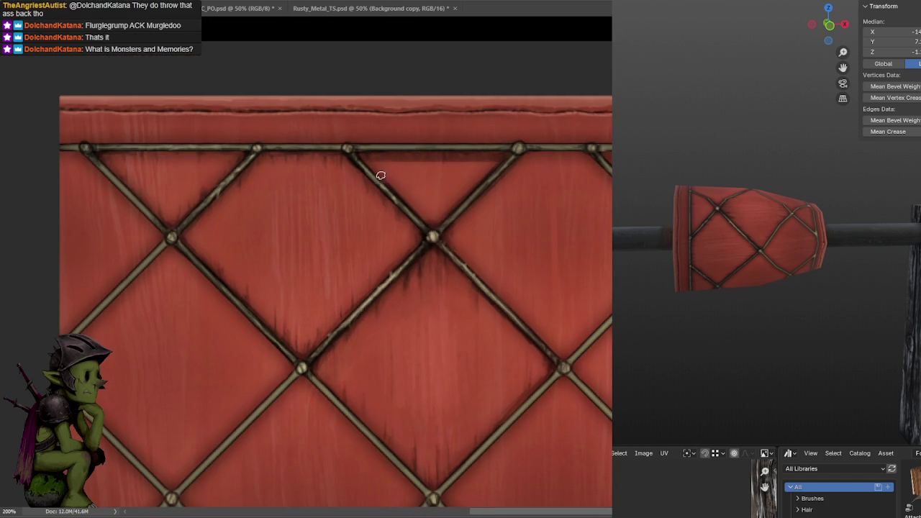
pyautogui.hotkey('ctrl', 'z')
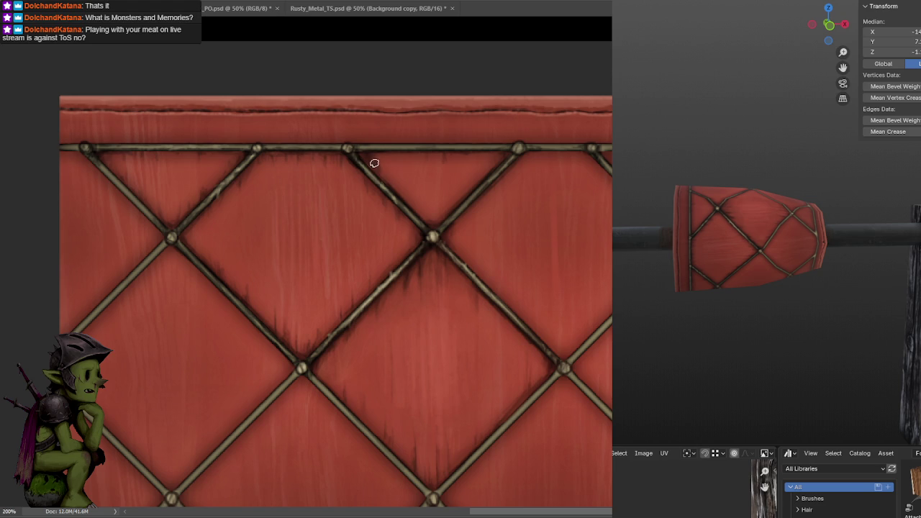
pyautogui.moveTo(404, 167)
pyautogui.mouseDown()
pyautogui.moveTo(407, 183)
pyautogui.moveTo(425, 183)
pyautogui.moveTo(430, 152)
pyautogui.moveTo(469, 178)
pyautogui.moveTo(489, 156)
pyautogui.moveTo(503, 170)
pyautogui.mouseUp()
# Add more grime streaks and drips beneath the top rail, right of the diagonal.
pyautogui.moveTo(552, 150); pyautogui.dragTo(513, 148)
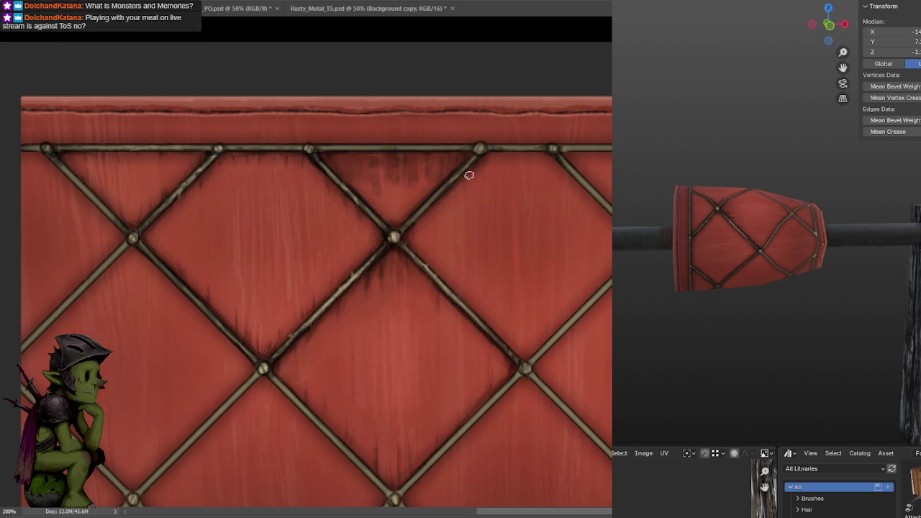
pyautogui.moveTo(481, 203)
pyautogui.mouseDown()
pyautogui.moveTo(497, 183)
pyautogui.moveTo(510, 204)
pyautogui.moveTo(524, 194)
pyautogui.mouseUp()
pyautogui.moveTo(543, 151); pyautogui.dragTo(517, 148)
pyautogui.moveTo(475, 167)
pyautogui.mouseDown()
pyautogui.moveTo(488, 150)
pyautogui.moveTo(539, 189)
pyautogui.moveTo(540, 173)
pyautogui.moveTo(490, 157)
pyautogui.mouseUp()
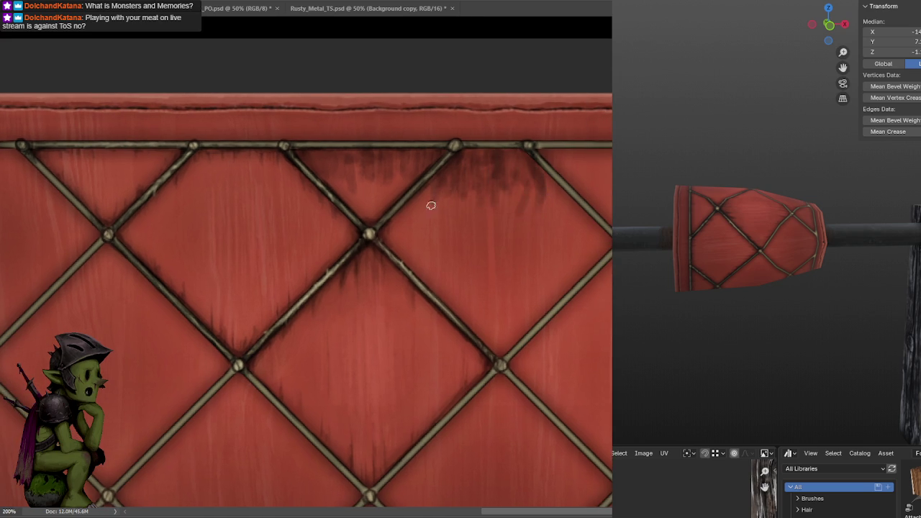
pyautogui.moveTo(422, 200); pyautogui.dragTo(385, 215)
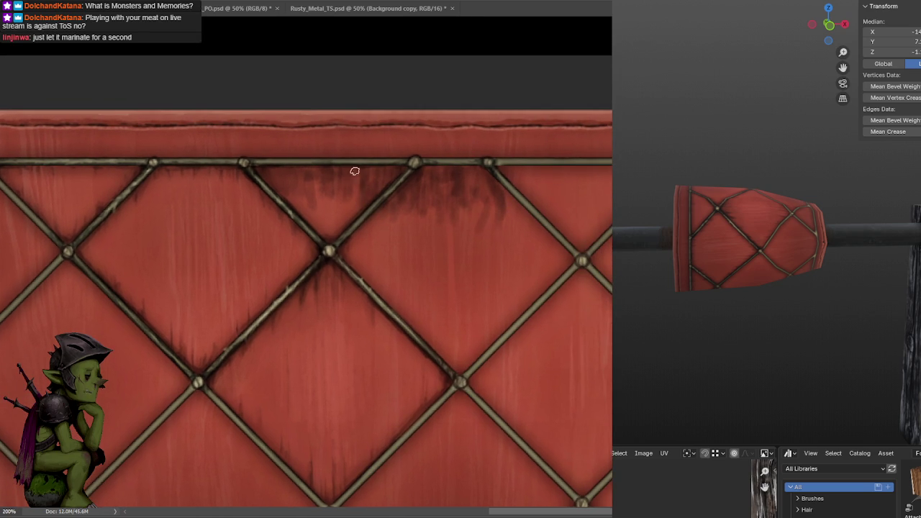
pyautogui.moveTo(509, 163); pyautogui.dragTo(438, 165)
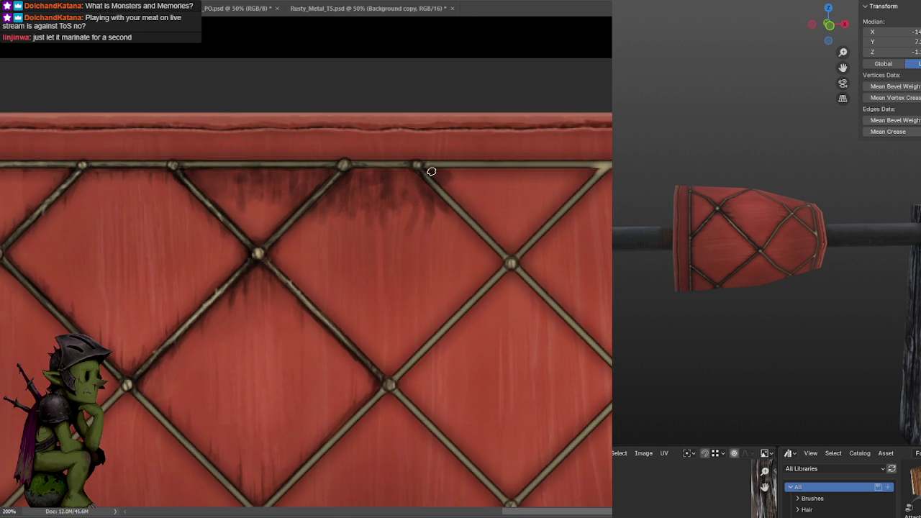
pyautogui.moveTo(449, 170)
pyautogui.mouseDown()
pyautogui.moveTo(584, 185)
pyautogui.moveTo(559, 178)
pyautogui.moveTo(548, 199)
pyautogui.moveTo(520, 180)
pyautogui.moveTo(482, 175)
pyautogui.moveTo(471, 202)
pyautogui.moveTo(450, 175)
pyautogui.mouseUp()
pyautogui.moveTo(533, 160); pyautogui.dragTo(388, 160)
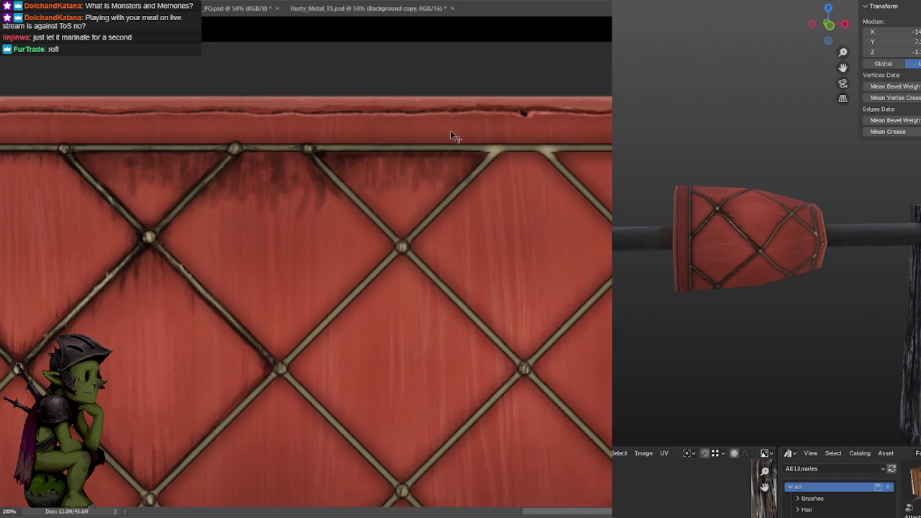
# Dab a highlight on the top-rail strap junction and stamp a brass stud on the top seam.
pyautogui.click(493, 149)
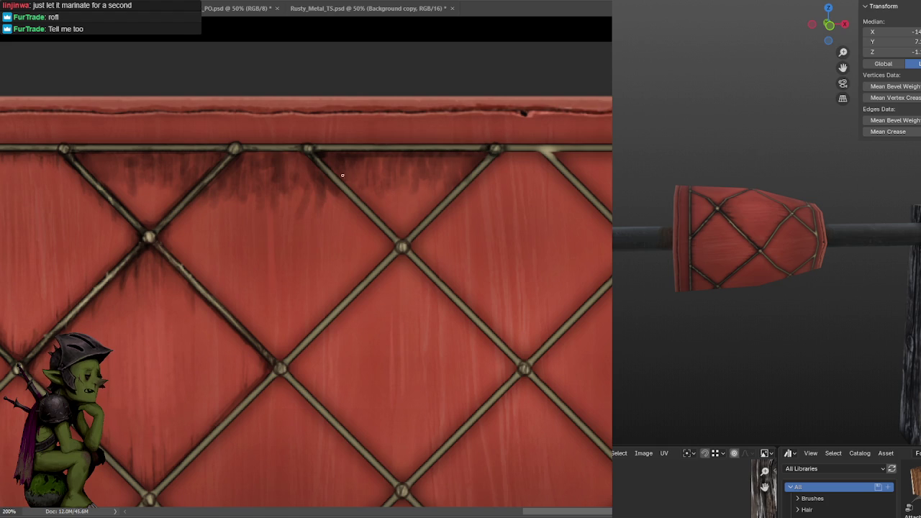
pyautogui.moveTo(495, 147)
pyautogui.mouseDown()
pyautogui.moveTo(485, 127)
pyautogui.moveTo(510, 135)
pyautogui.mouseUp()
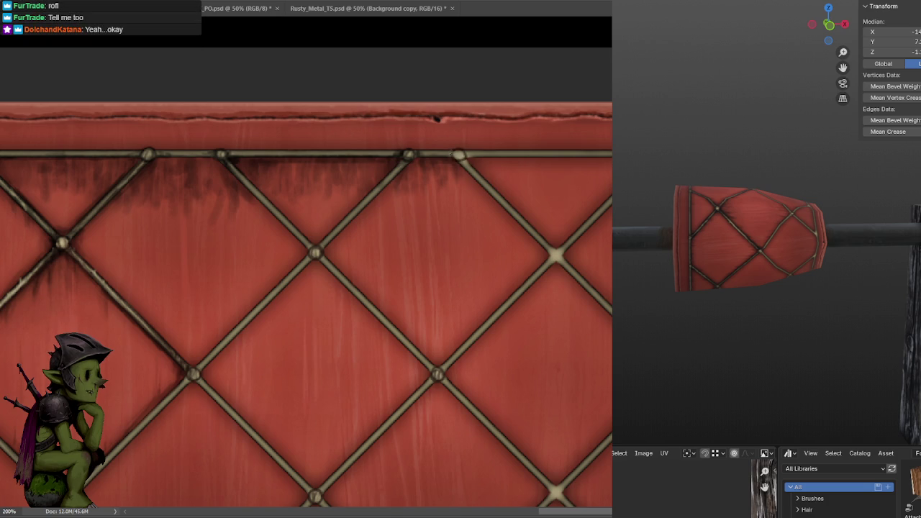
pyautogui.click(457, 155)
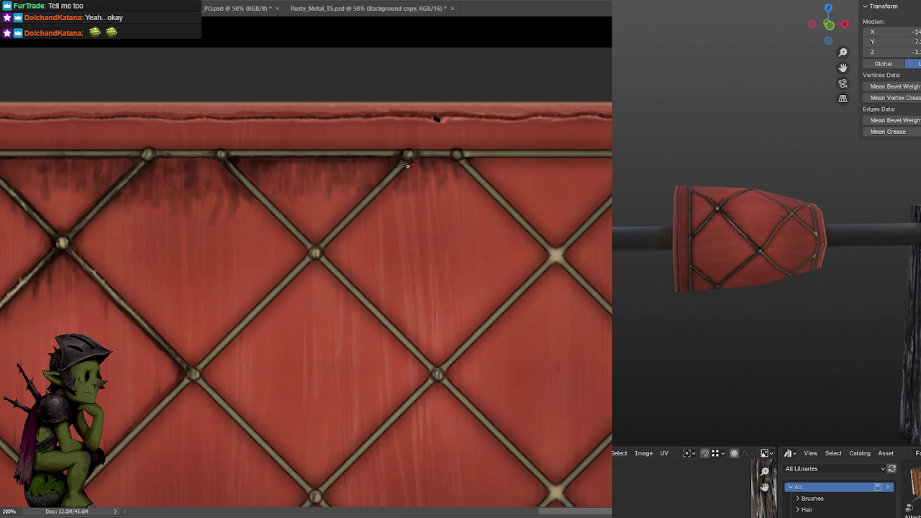
pyautogui.moveTo(391, 186); pyautogui.dragTo(449, 155)
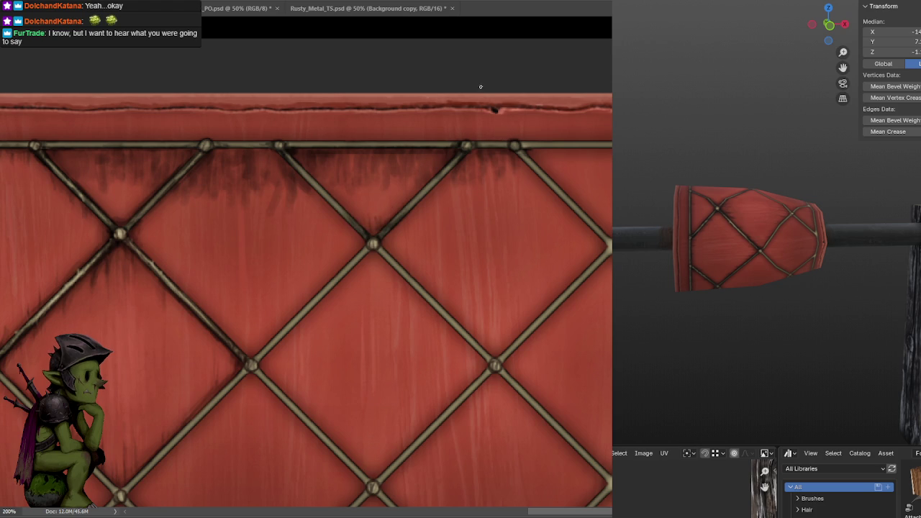
pyautogui.scroll(-1, 446, 158)
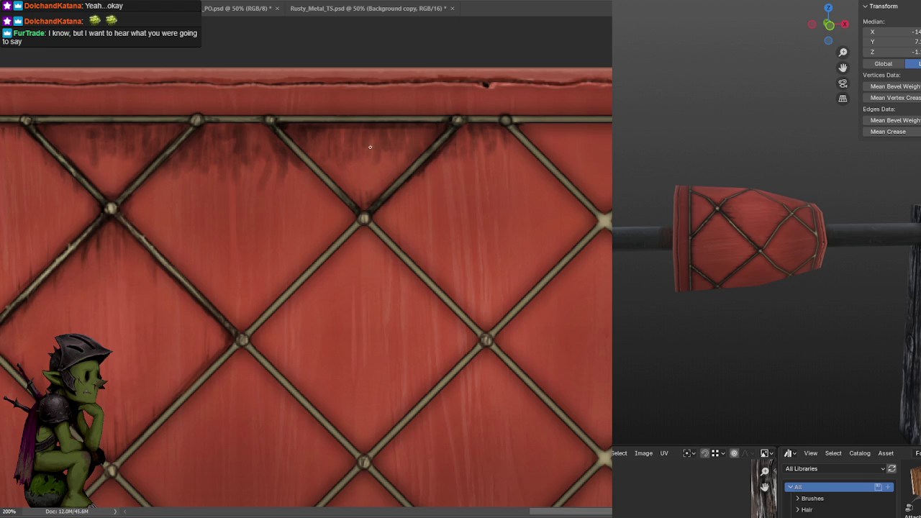
pyautogui.moveTo(354, 183); pyautogui.dragTo(422, 193)
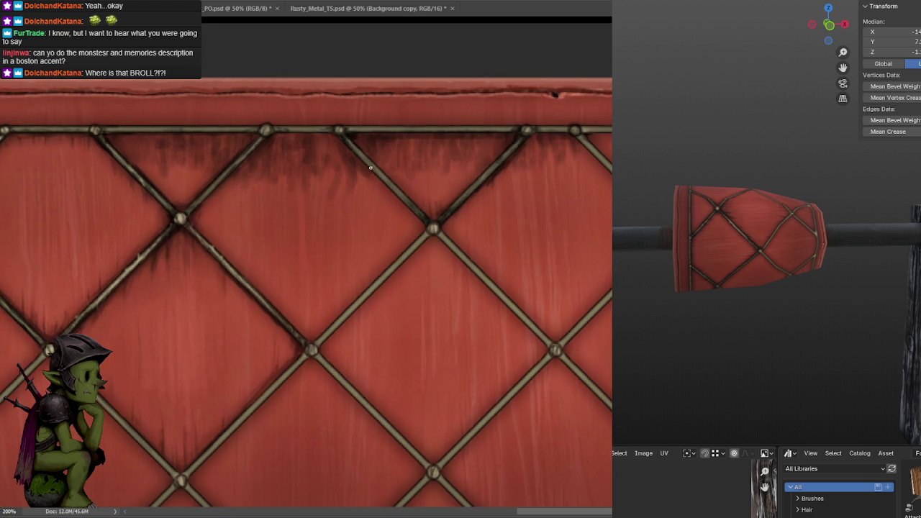
pyautogui.hotkey('ctrl', '-')
pyautogui.moveTo(485, 173); pyautogui.dragTo(489, 140)
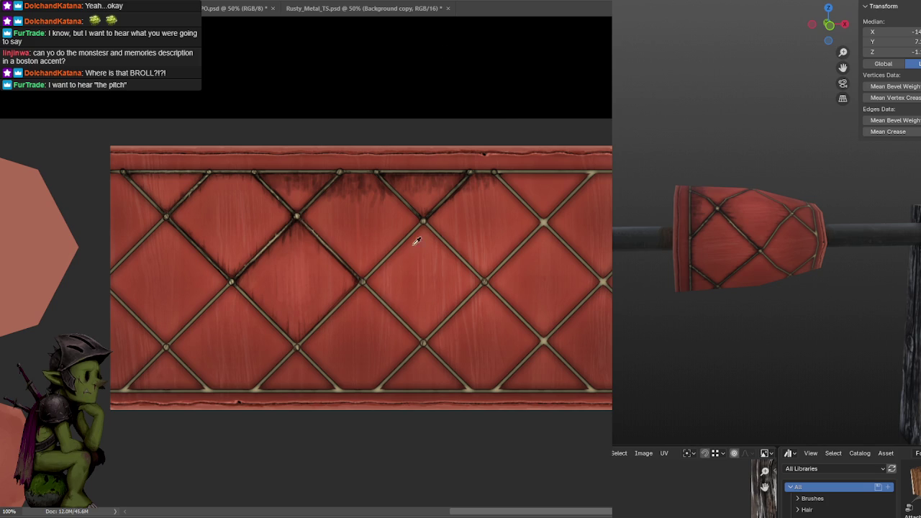
# Paint light metallic highlights along the top rail and its stud at 200% zoom.
pyautogui.keyDown('alt'); pyautogui.scroll(1, 446, 186); pyautogui.keyUp('alt')
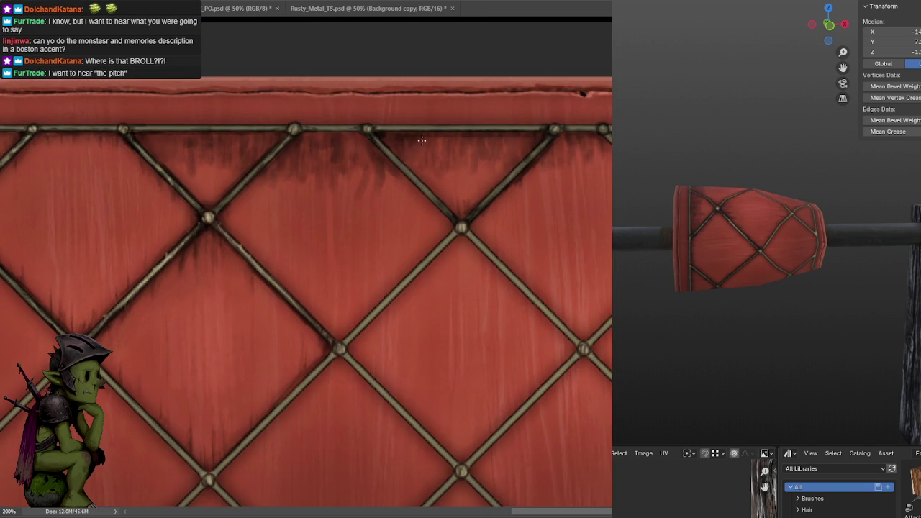
pyautogui.keyDown('ctrl'); pyautogui.hscroll(-2, 406, 162); pyautogui.keyUp('ctrl')
pyautogui.scroll(-1, 406, 162)
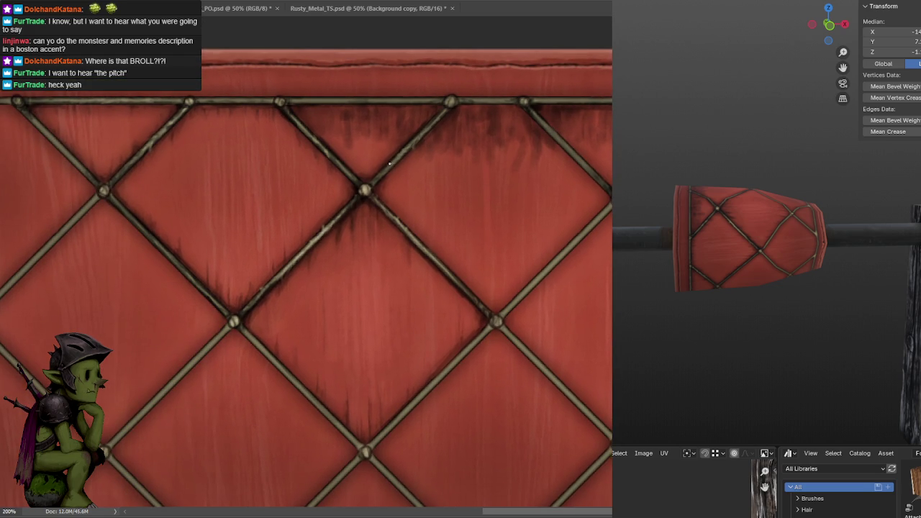
pyautogui.moveTo(433, 99); pyautogui.dragTo(517, 134)
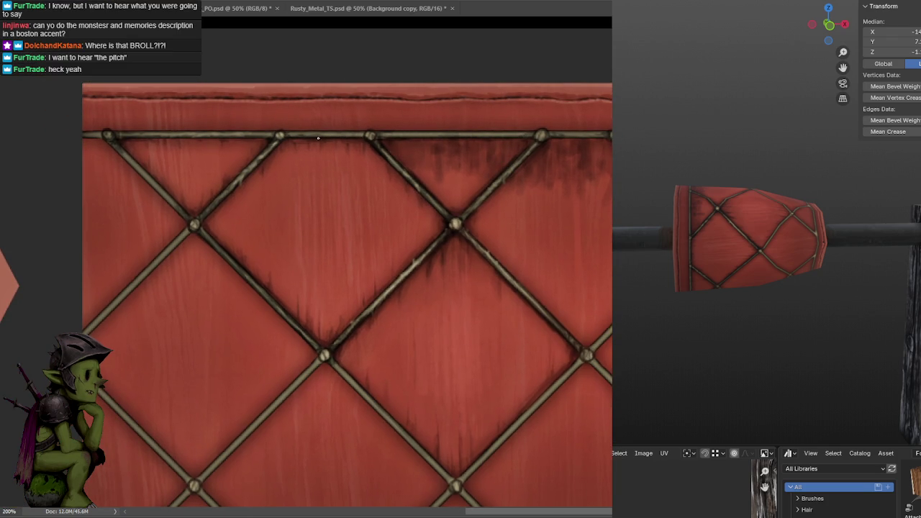
pyautogui.moveTo(551, 156); pyautogui.dragTo(478, 163)
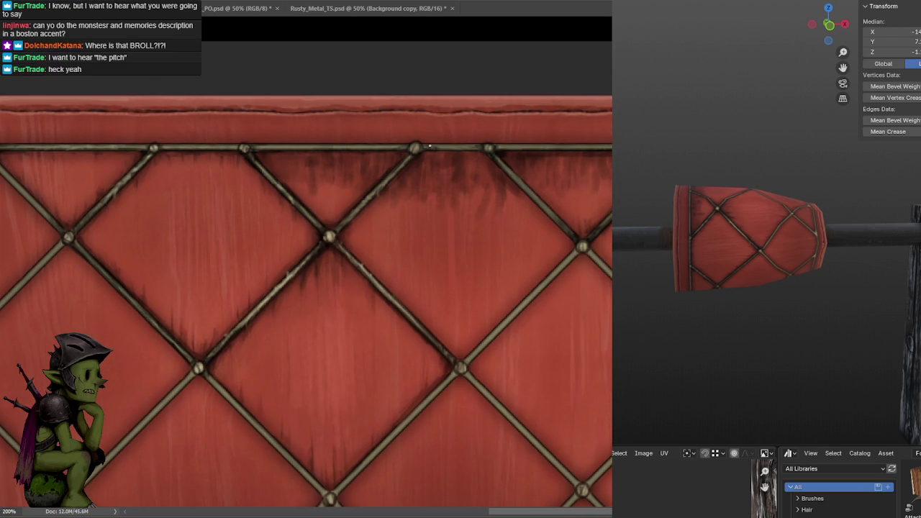
pyautogui.hscroll(2, 498, 148)
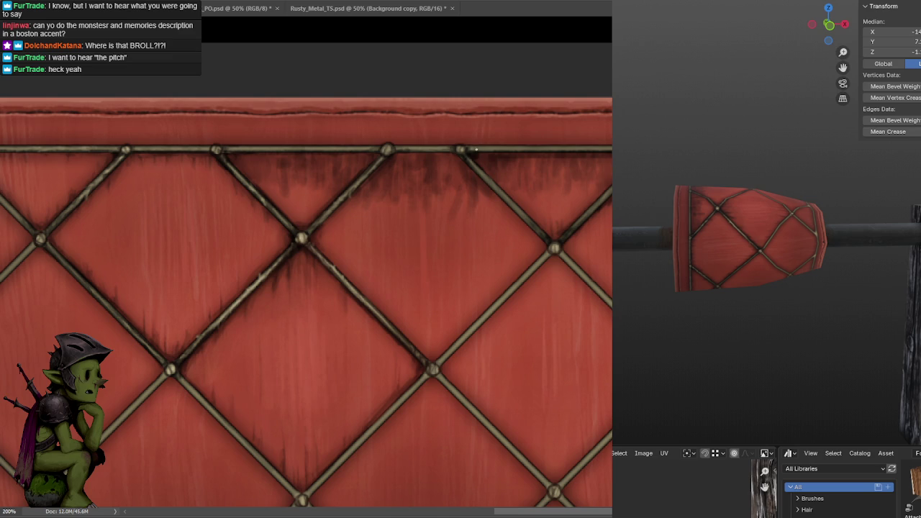
pyautogui.moveTo(535, 153); pyautogui.dragTo(607, 155)
pyautogui.scroll(1, 429, 181)
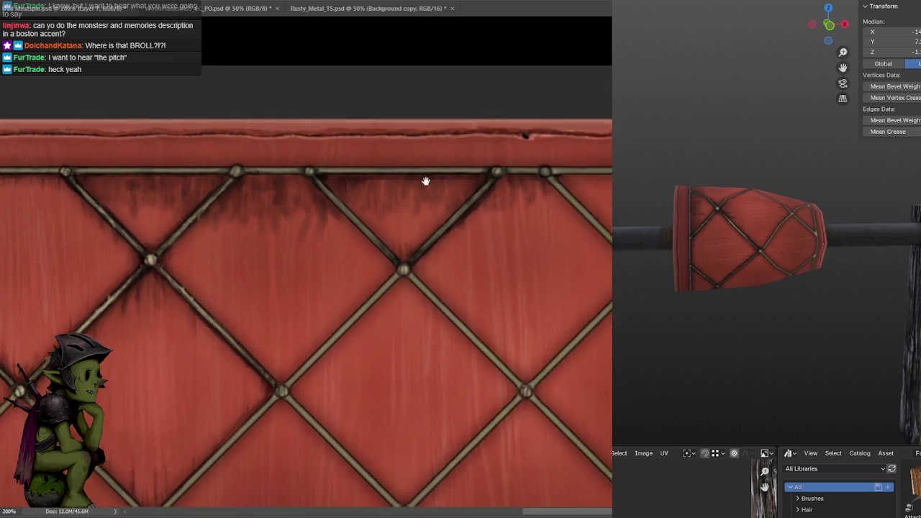
pyautogui.hscroll(3, 385, 180)
pyautogui.moveTo(474, 171); pyautogui.dragTo(501, 171)
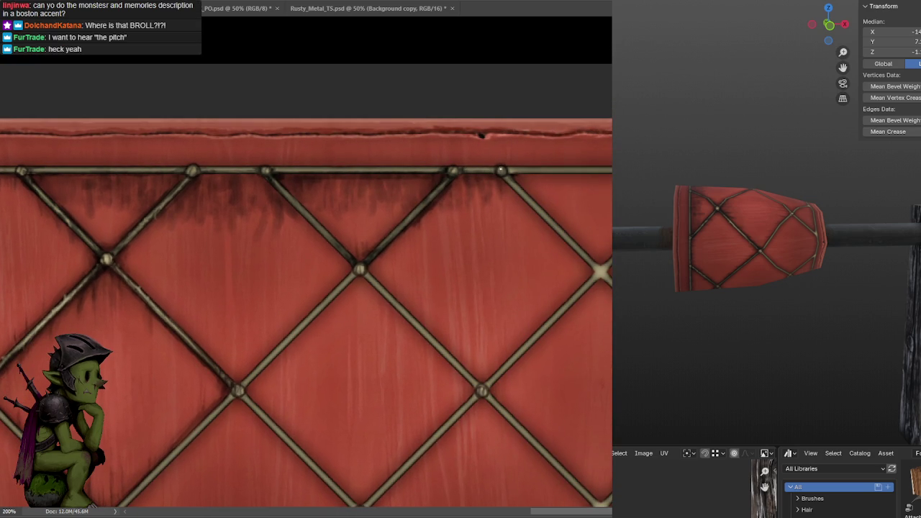
pyautogui.moveTo(500, 171); pyautogui.dragTo(505, 175)
# Stamp another brass stud at the strap junction.
pyautogui.click(262, 170)
pyautogui.moveTo(309, 175); pyautogui.dragTo(457, 147)
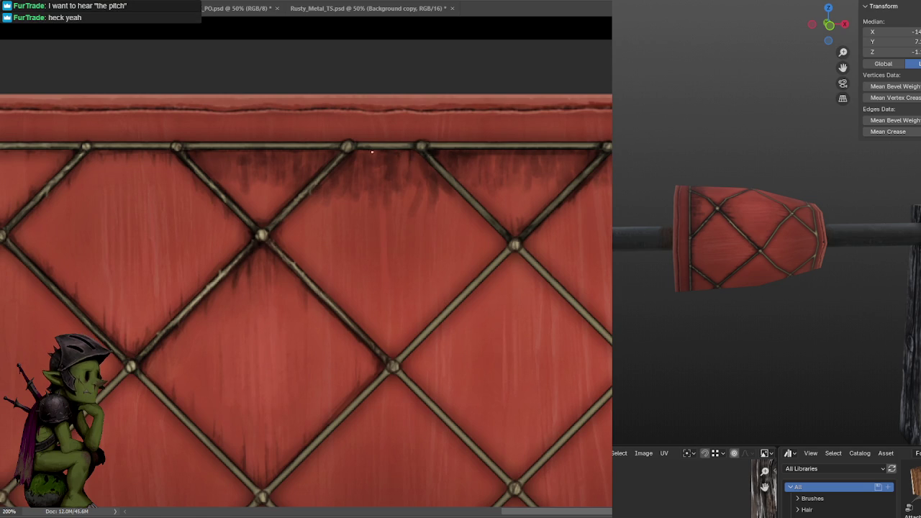
pyautogui.moveTo(447, 107)
pyautogui.mouseDown()
pyautogui.moveTo(586, 123)
pyautogui.moveTo(551, 144)
pyautogui.moveTo(547, 103)
pyautogui.mouseUp()
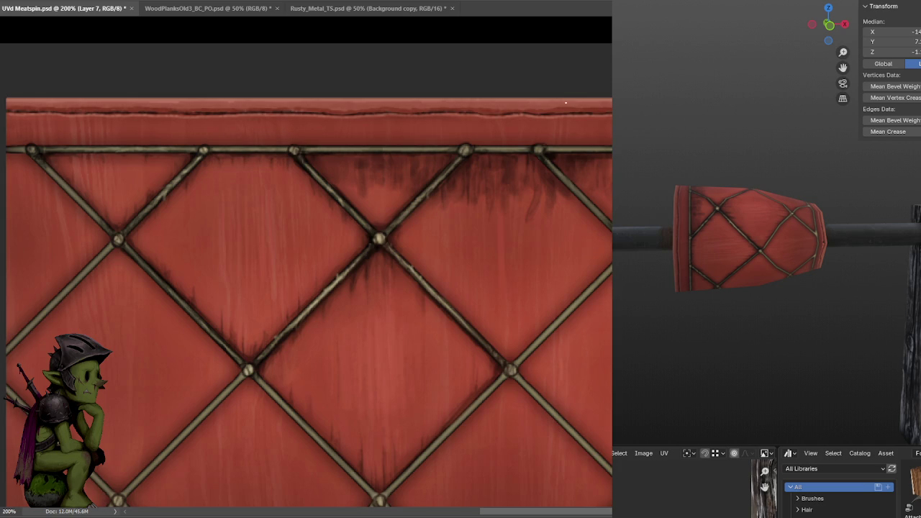
pyautogui.hscroll(1, 510, 134)
pyautogui.scroll(-1, 511, 134)
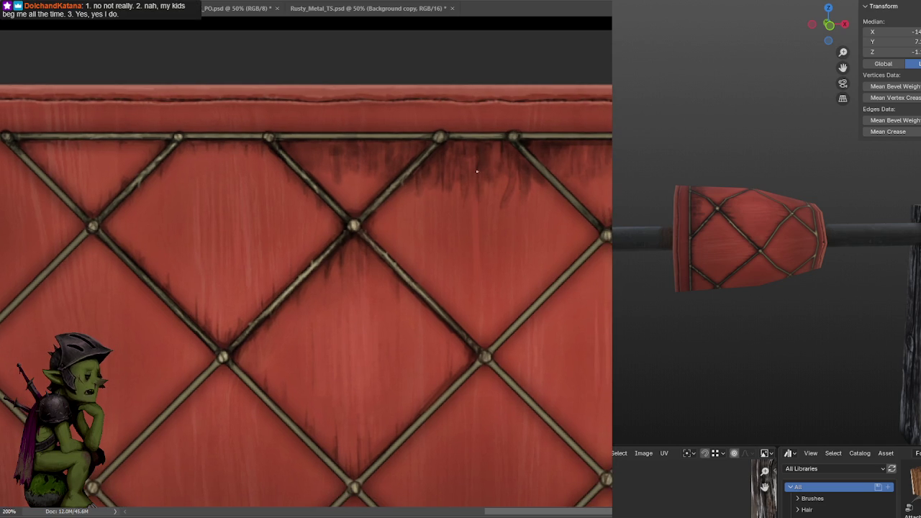
# Place a brass stud on the top rail near the texture's left edge.
pyautogui.moveTo(547, 144); pyautogui.dragTo(525, 126)
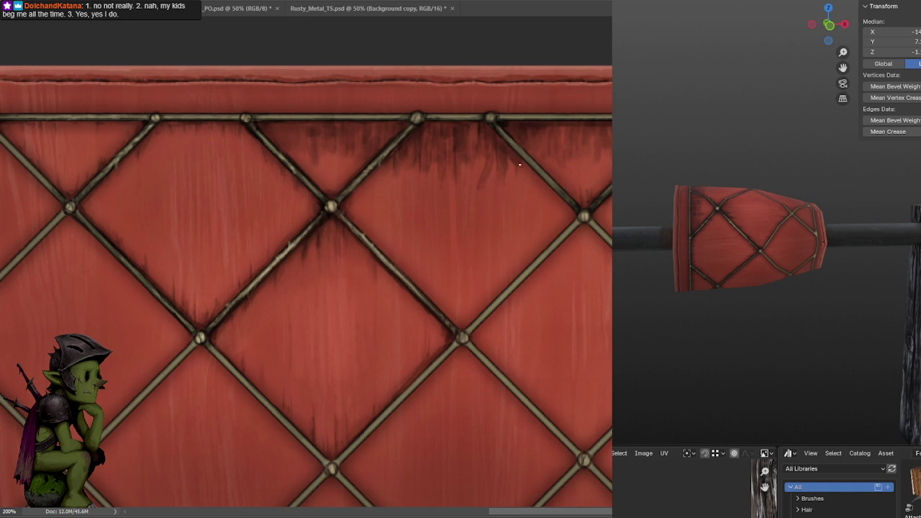
pyautogui.moveTo(534, 136); pyautogui.dragTo(501, 127)
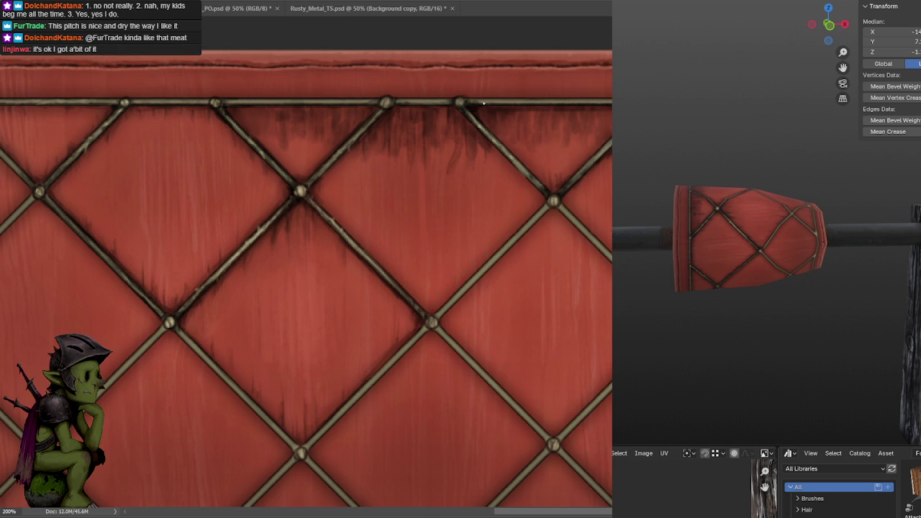
pyautogui.hscroll(1, 601, 109)
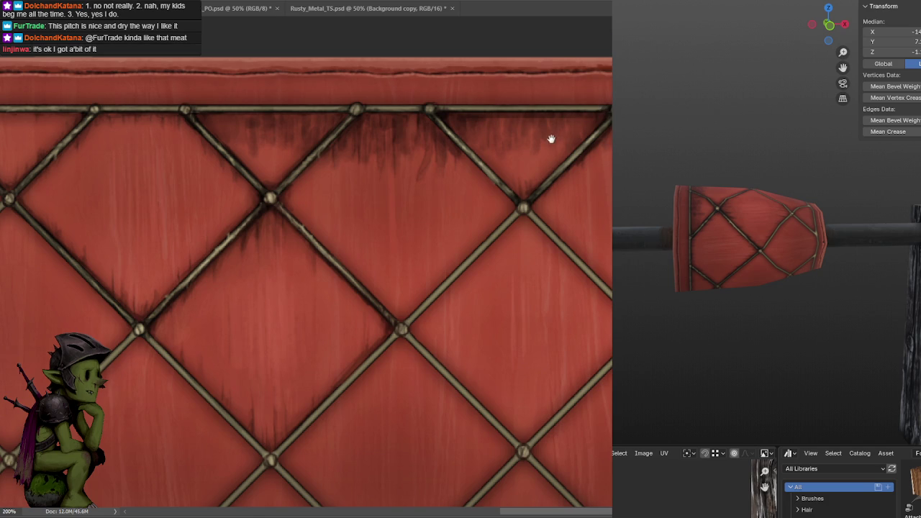
pyautogui.scroll(-1, 551, 140)
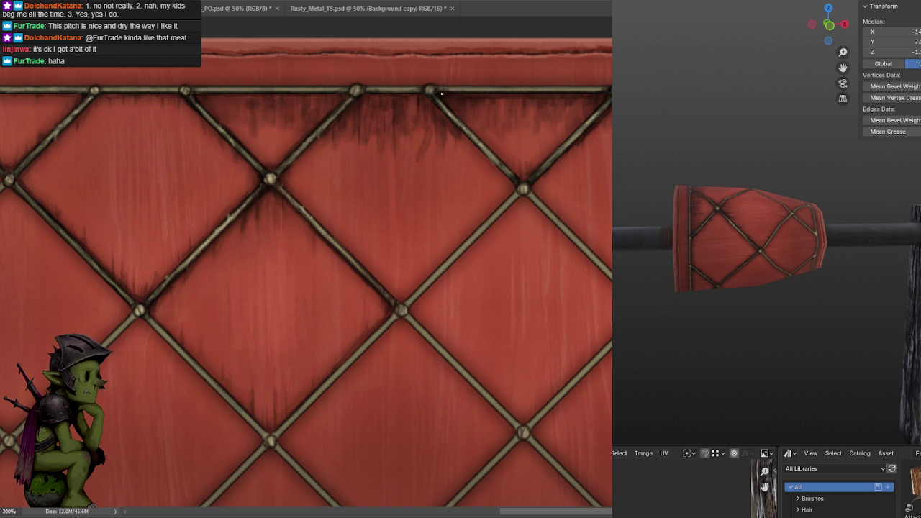
pyautogui.moveTo(432, 98); pyautogui.dragTo(518, 116)
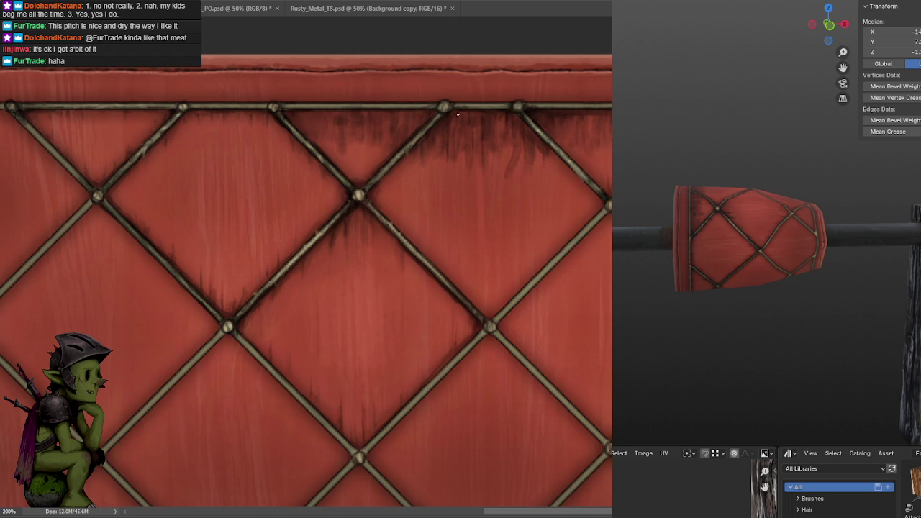
pyautogui.moveTo(456, 110); pyautogui.dragTo(511, 122)
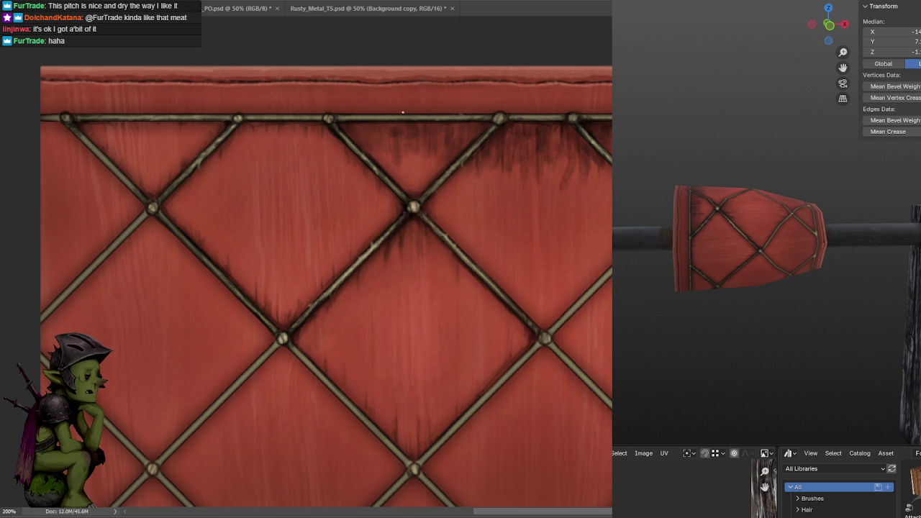
pyautogui.moveTo(436, 140); pyautogui.dragTo(574, 139)
pyautogui.click(471, 124)
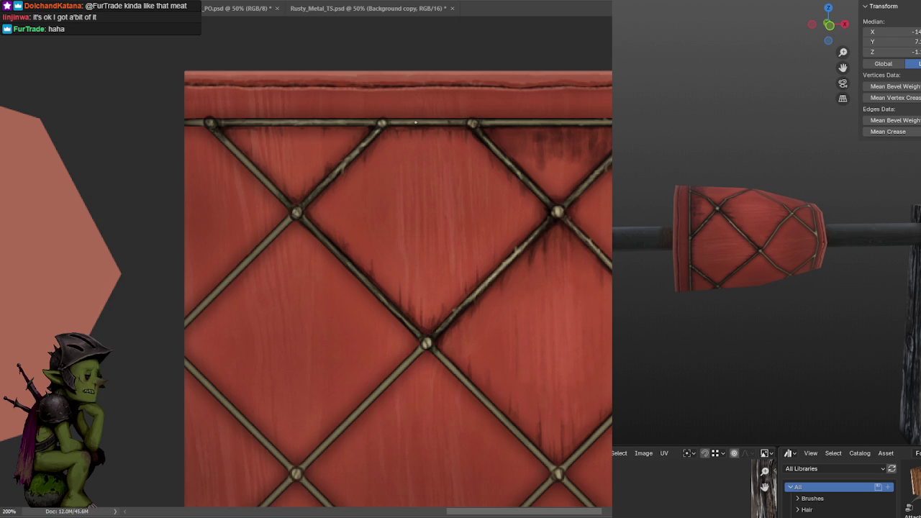
# Brush light highlights along the top metal bar across the lattice.
pyautogui.moveTo(455, 121); pyautogui.dragTo(404, 87)
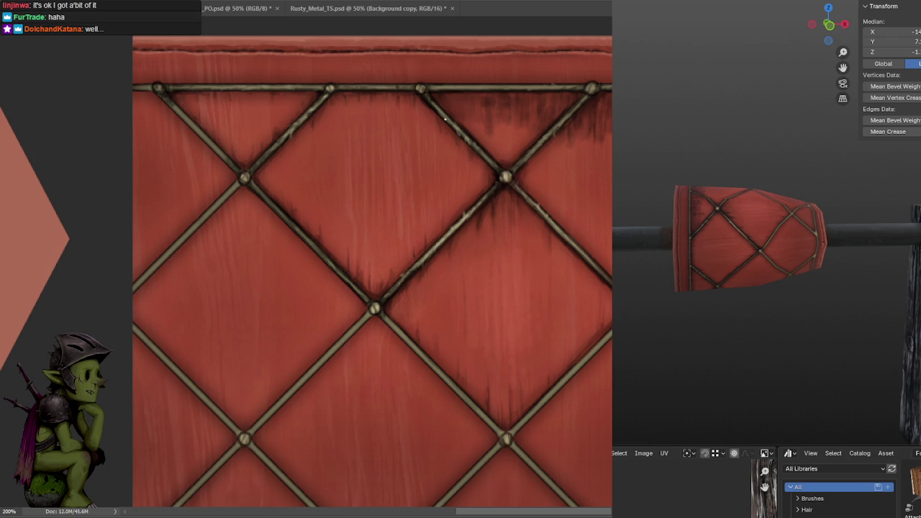
pyautogui.moveTo(534, 133); pyautogui.dragTo(483, 91)
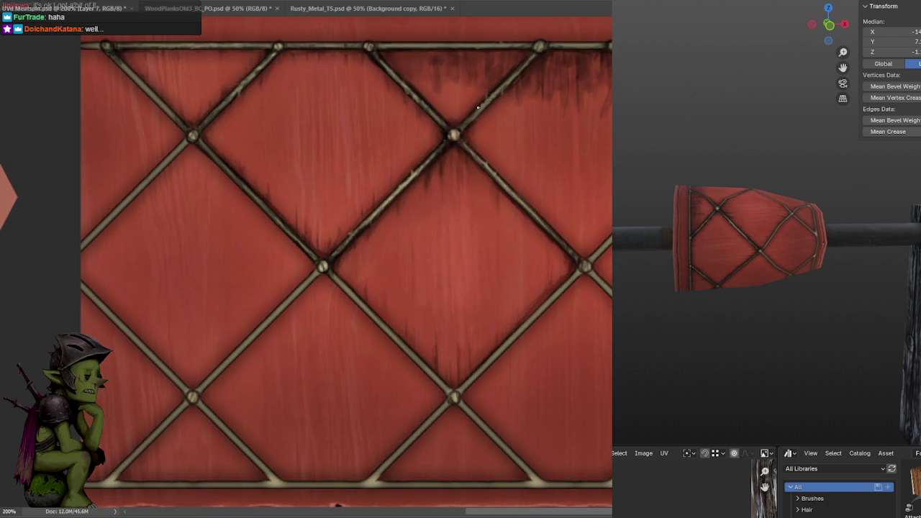
pyautogui.moveTo(484, 106)
pyautogui.mouseDown()
pyautogui.moveTo(502, 86)
pyautogui.moveTo(501, 139)
pyautogui.moveTo(439, 137)
pyautogui.mouseUp()
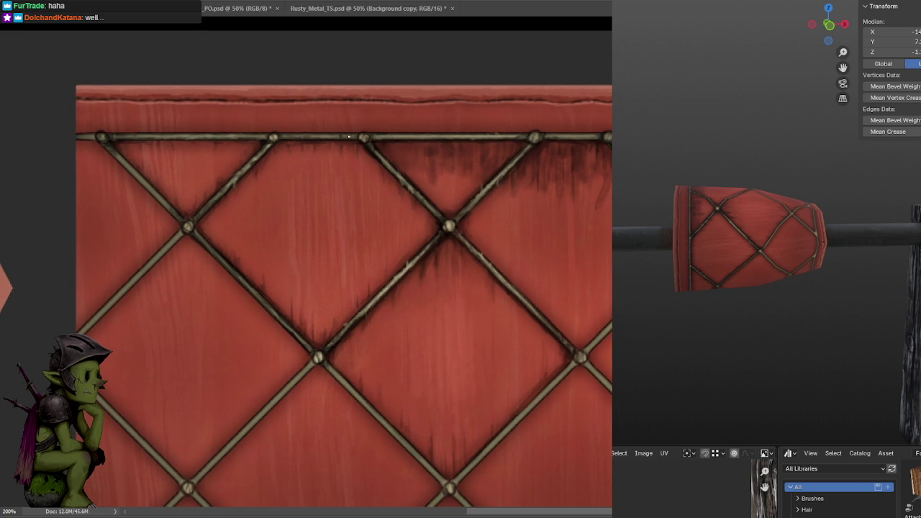
pyautogui.moveTo(343, 136); pyautogui.dragTo(288, 137)
pyautogui.moveTo(560, 135); pyautogui.dragTo(460, 143)
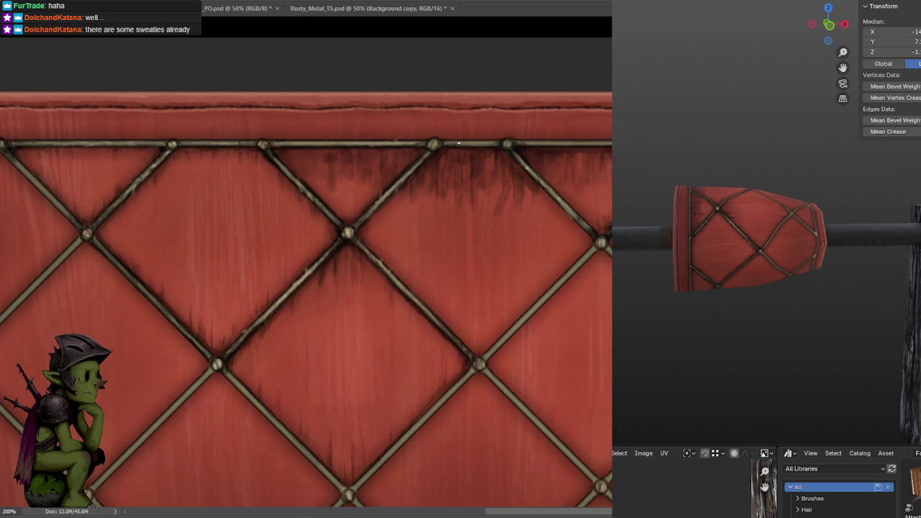
pyautogui.moveTo(566, 139); pyautogui.dragTo(496, 132)
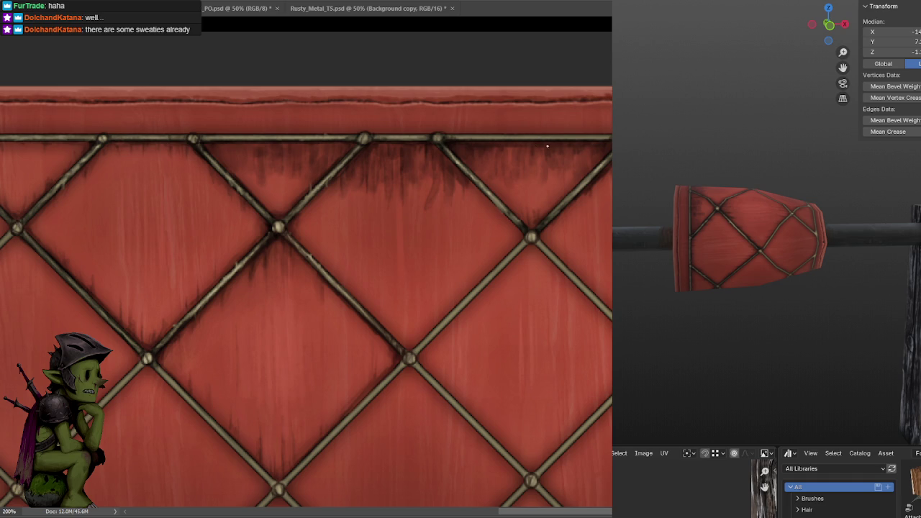
pyautogui.moveTo(604, 146)
pyautogui.mouseDown()
pyautogui.moveTo(489, 141)
pyautogui.moveTo(417, 154)
pyautogui.mouseUp()
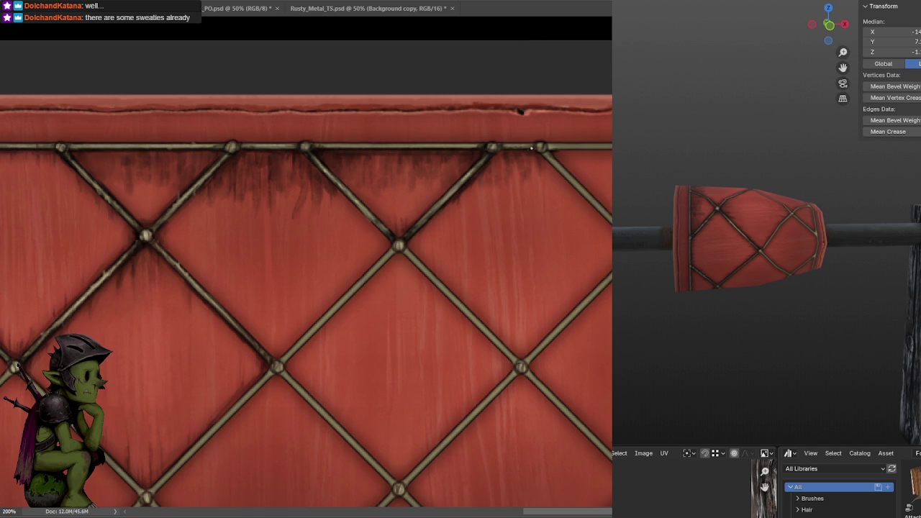
pyautogui.scroll(-2, 541, 152)
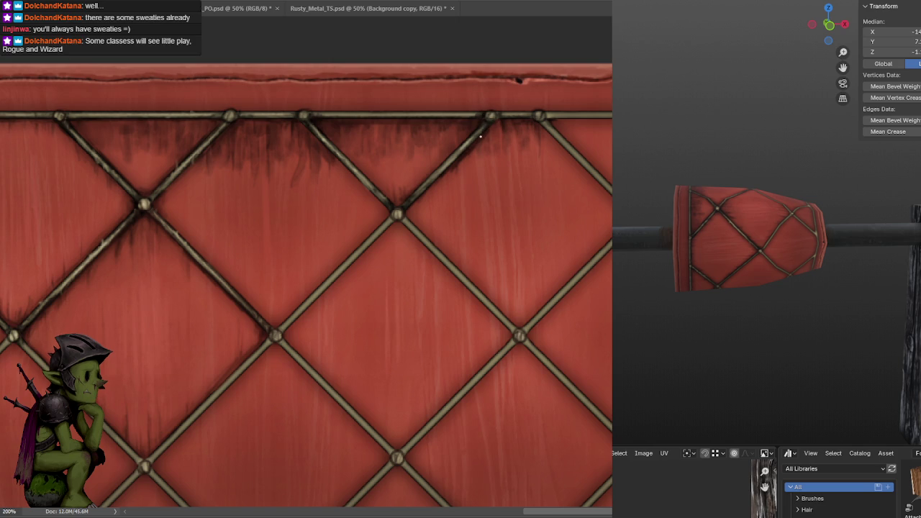
pyautogui.keyDown('alt'); pyautogui.scroll(-3, 424, 209); pyautogui.keyUp('alt')
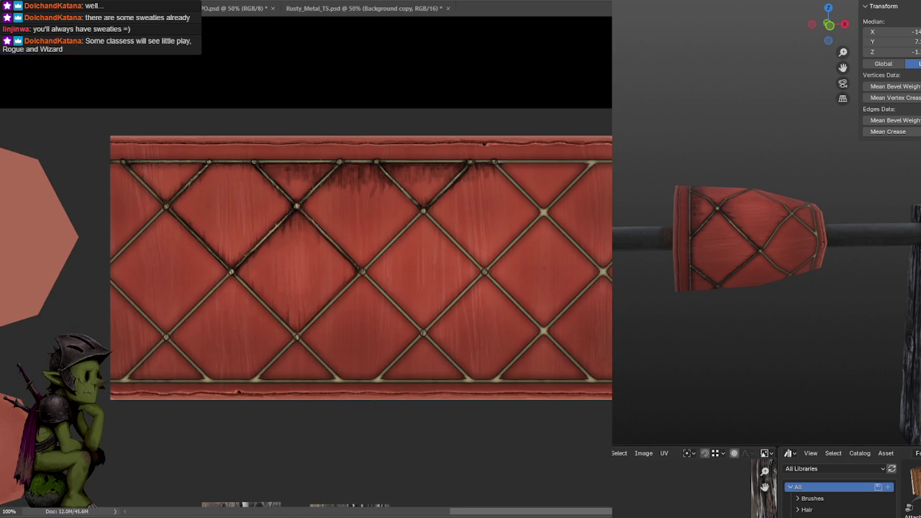
pyautogui.moveTo(765, 292)
pyautogui.mouseDown(button='middle')
pyautogui.moveTo(888, 258)
pyautogui.moveTo(829, 238)
pyautogui.moveTo(658, 233)
pyautogui.mouseUp(button='middle')
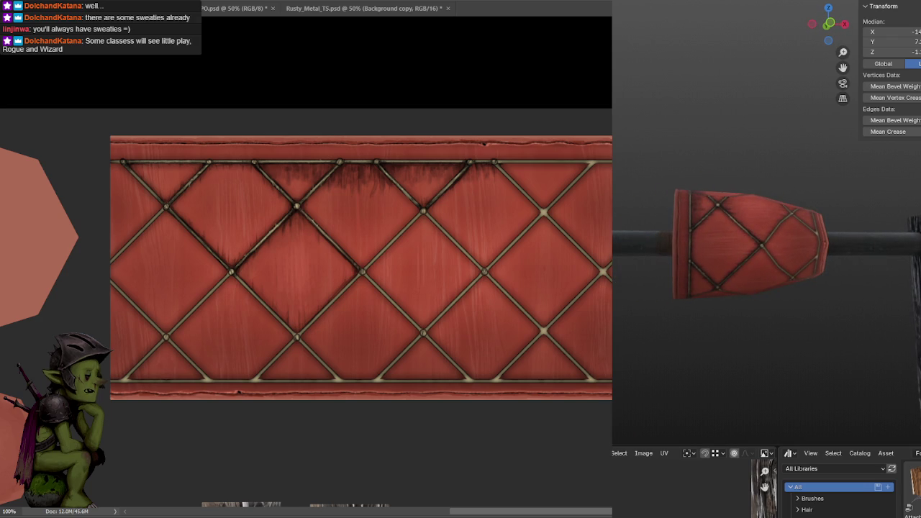
pyautogui.moveTo(372, 179); pyautogui.dragTo(342, 178)
pyautogui.keyDown('alt'); pyautogui.scroll(1, 442, 173); pyautogui.keyUp('alt')
pyautogui.moveTo(500, 121); pyautogui.dragTo(497, 192)
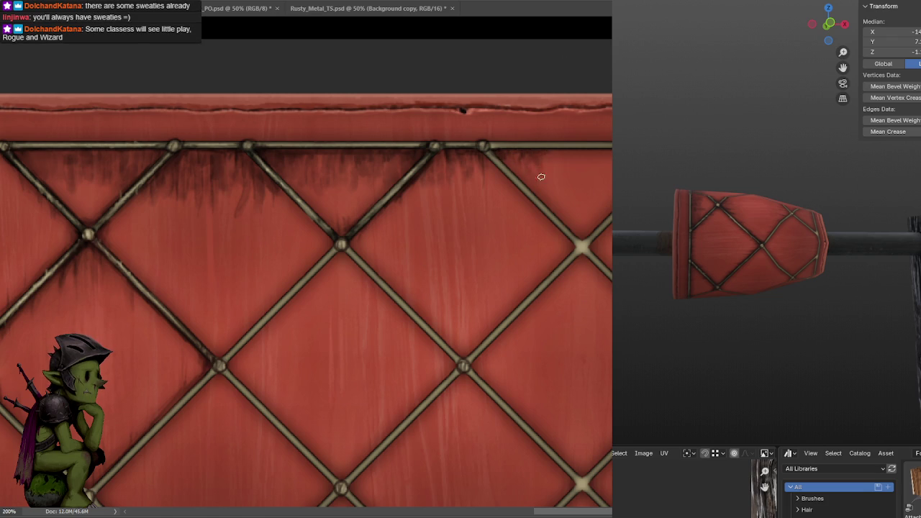
pyautogui.moveTo(550, 158)
pyautogui.mouseDown()
pyautogui.moveTo(555, 180)
pyautogui.moveTo(576, 184)
pyautogui.mouseUp()
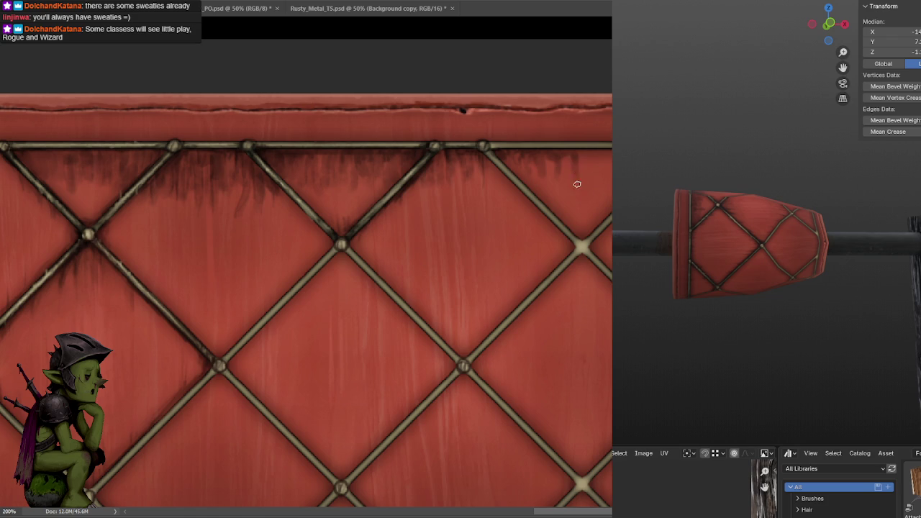
# Stroke dark drips beneath the top rail and add a light stud at a lattice junction.
pyautogui.moveTo(580, 153)
pyautogui.mouseDown()
pyautogui.moveTo(586, 169)
pyautogui.moveTo(609, 166)
pyautogui.mouseUp()
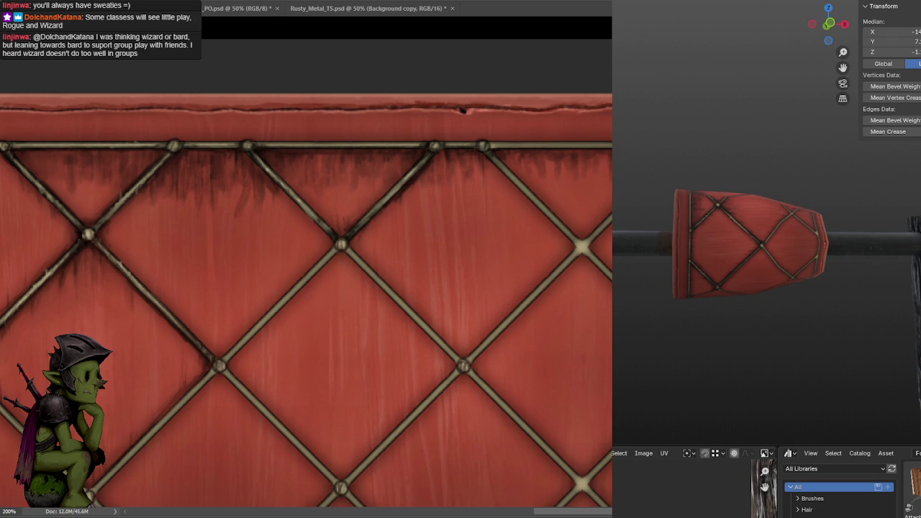
pyautogui.click(583, 248)
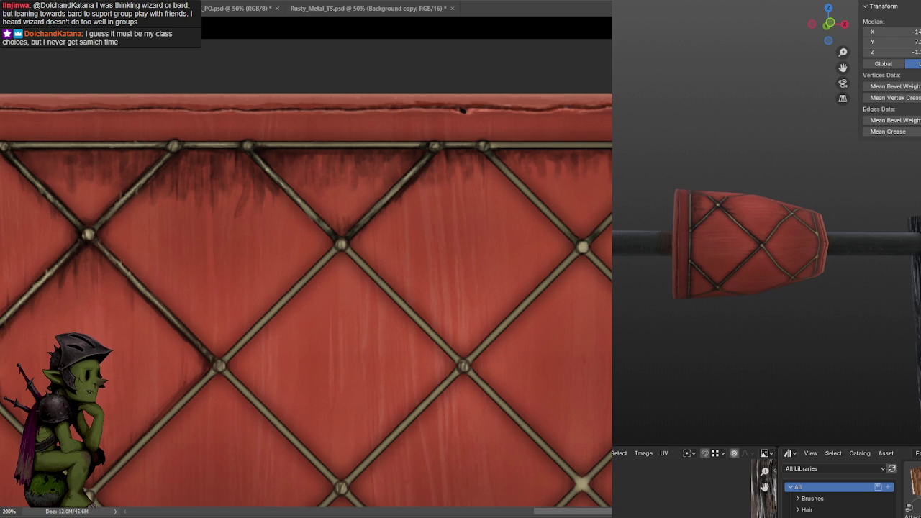
pyautogui.moveTo(594, 238); pyautogui.dragTo(606, 203)
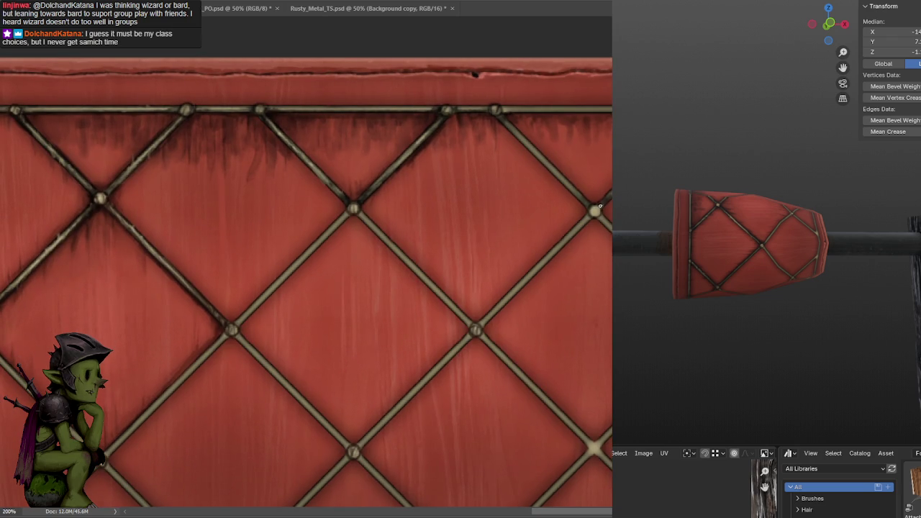
pyautogui.moveTo(580, 197)
pyautogui.mouseDown()
pyautogui.moveTo(581, 139)
pyautogui.moveTo(450, 137)
pyautogui.mouseUp()
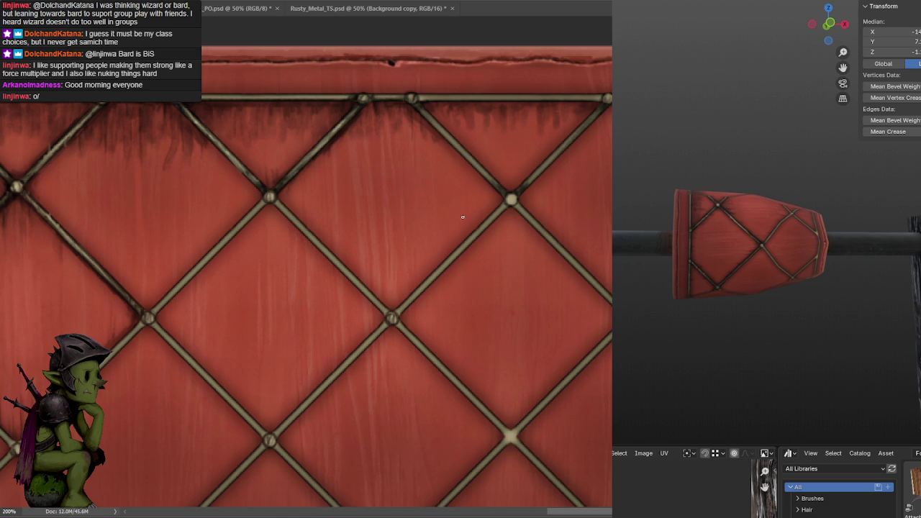
pyautogui.moveTo(436, 147); pyautogui.dragTo(409, 131)
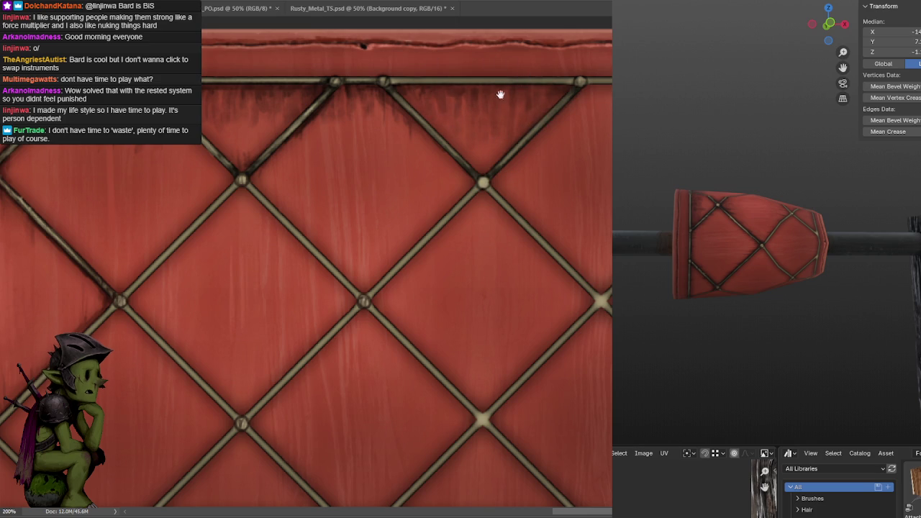
# Enlarge the brush with ] and paint a broad dark grime smudge below the top rail.
pyautogui.moveTo(509, 92); pyautogui.dragTo(561, 93)
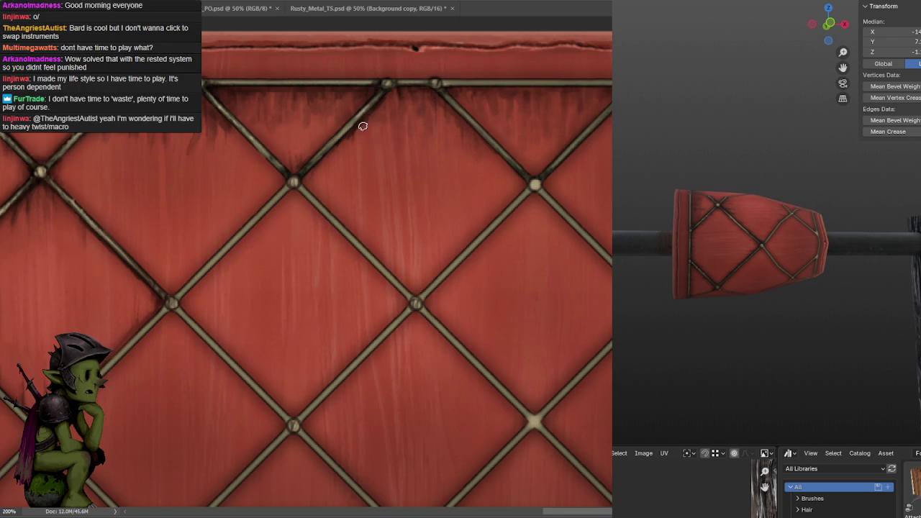
pyautogui.moveTo(413, 132); pyautogui.dragTo(446, 134)
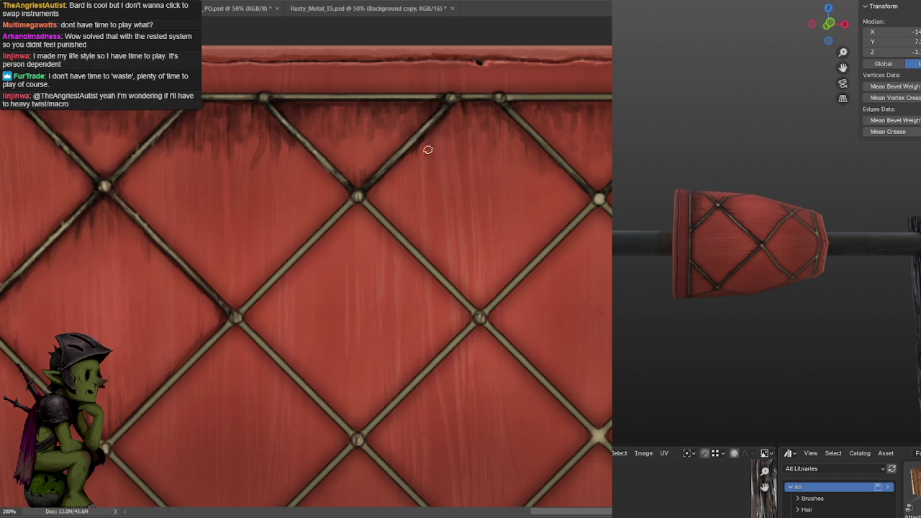
pyautogui.moveTo(388, 165)
pyautogui.mouseDown()
pyautogui.moveTo(449, 109)
pyautogui.moveTo(440, 131)
pyautogui.mouseUp()
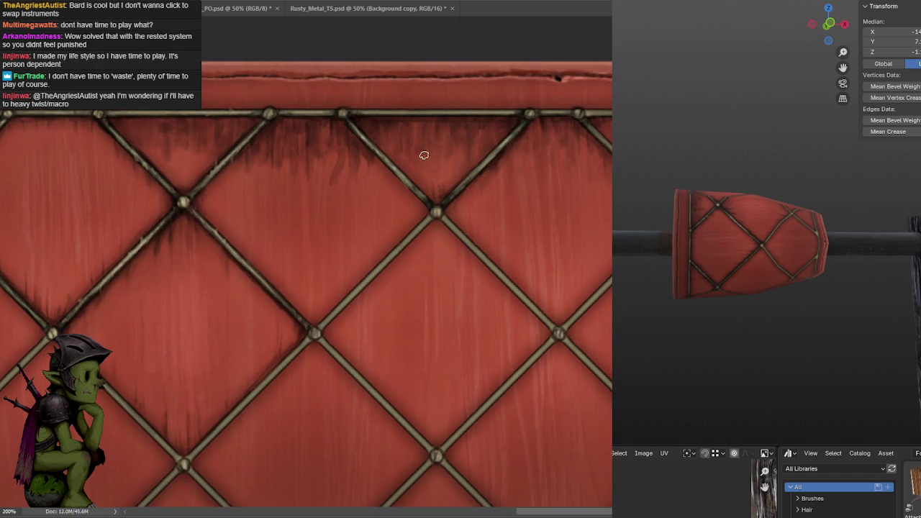
pyautogui.moveTo(460, 169); pyautogui.dragTo(518, 118)
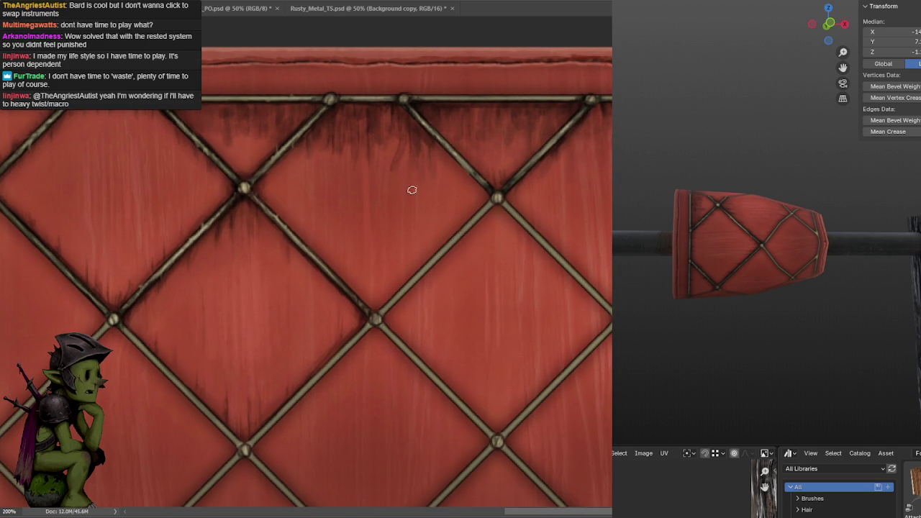
pyautogui.moveTo(406, 172); pyautogui.dragTo(452, 158)
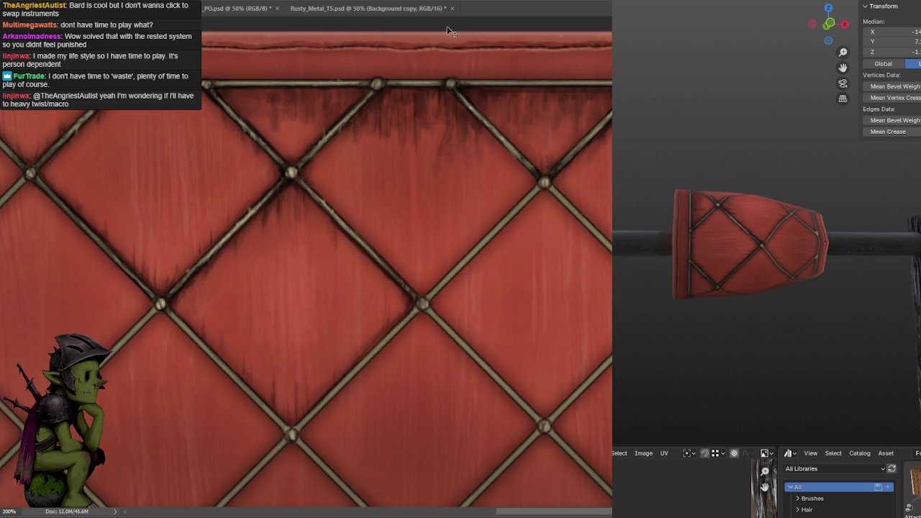
pyautogui.press(']')
pyautogui.press(']')
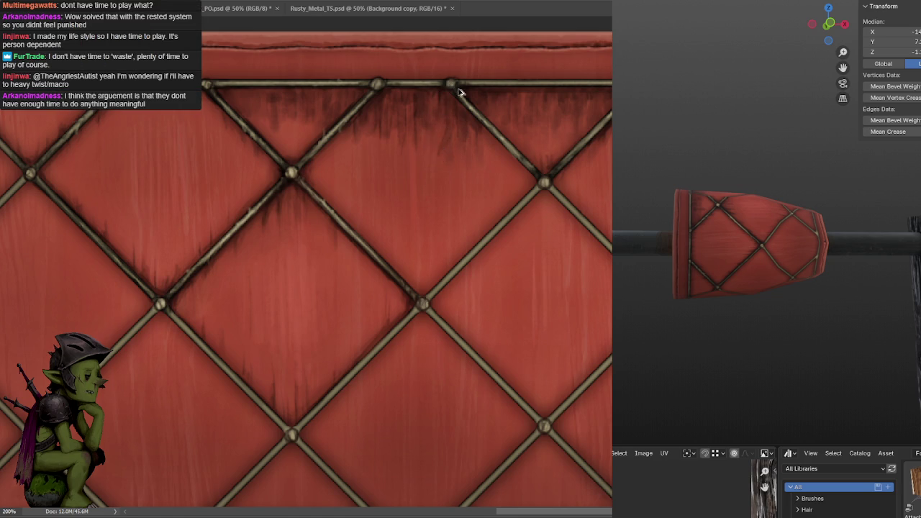
pyautogui.moveTo(436, 146)
pyautogui.mouseDown()
pyautogui.moveTo(429, 120)
pyautogui.moveTo(373, 115)
pyautogui.moveTo(453, 108)
pyautogui.mouseUp()
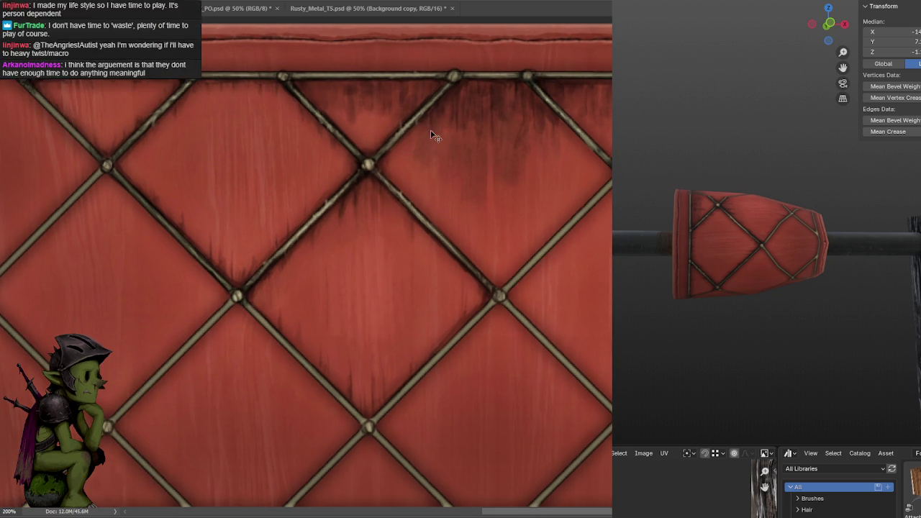
pyautogui.moveTo(401, 109)
pyautogui.mouseDown()
pyautogui.moveTo(455, 126)
pyautogui.moveTo(401, 144)
pyautogui.moveTo(385, 185)
pyautogui.moveTo(448, 144)
pyautogui.moveTo(422, 174)
pyautogui.moveTo(401, 117)
pyautogui.moveTo(396, 146)
pyautogui.moveTo(380, 123)
pyautogui.mouseUp()
pyautogui.moveTo(427, 97)
pyautogui.mouseDown()
pyautogui.moveTo(444, 101)
pyautogui.moveTo(407, 181)
pyautogui.mouseUp()
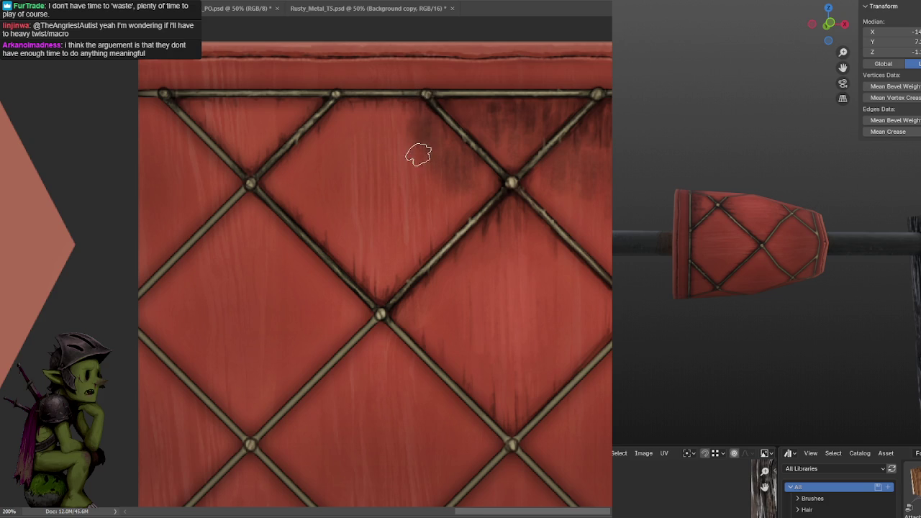
# Shade heavier grime under the top rail along the diagonal strap, undoing one stroke.
pyautogui.moveTo(403, 102); pyautogui.dragTo(422, 154)
pyautogui.moveTo(397, 94); pyautogui.dragTo(385, 139)
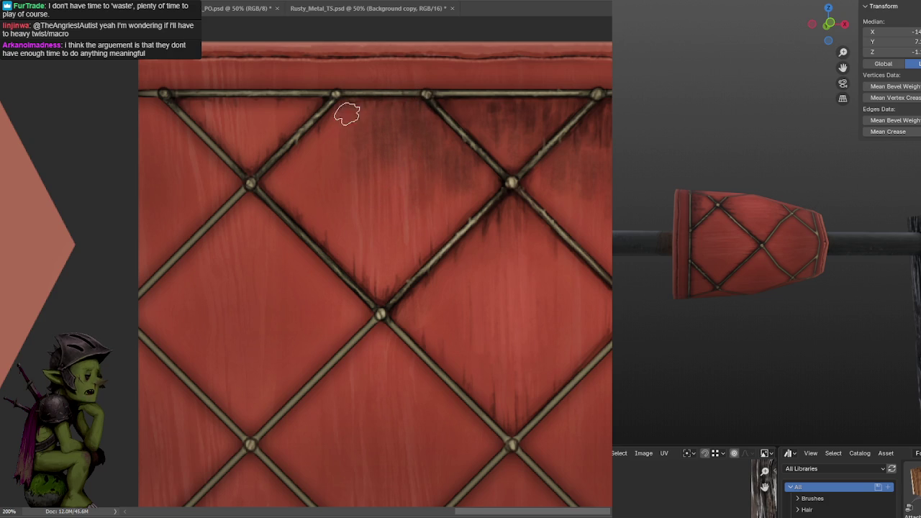
pyautogui.moveTo(304, 148); pyautogui.dragTo(290, 189)
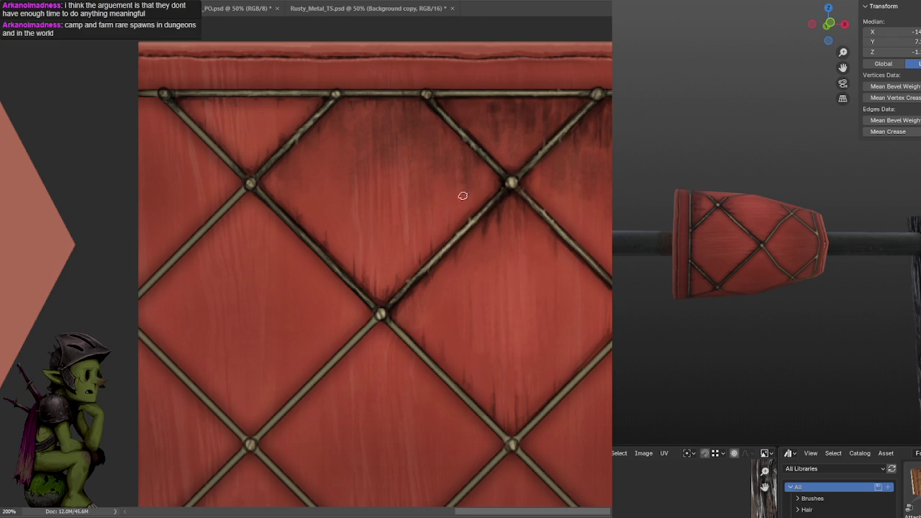
pyautogui.hotkey('ctrl', '-')
pyautogui.hotkey('ctrl', '=')
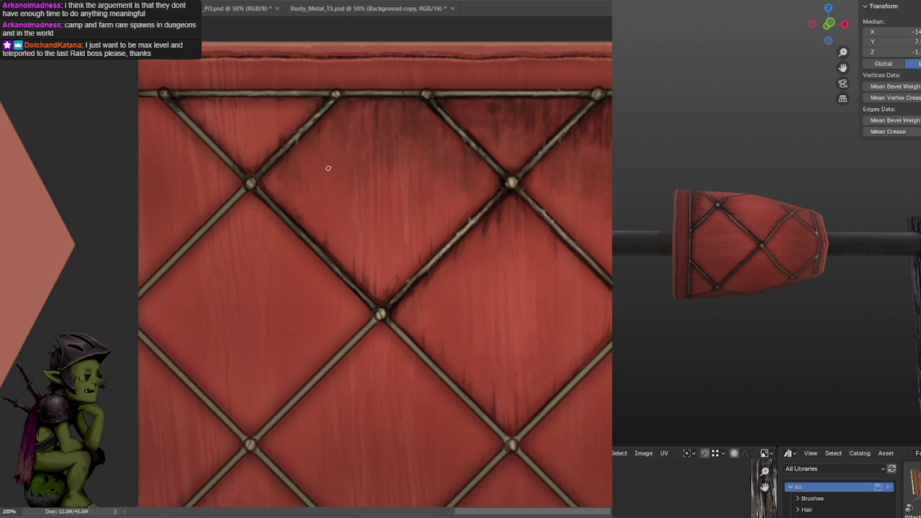
pyautogui.hscroll(-2, 432, 108)
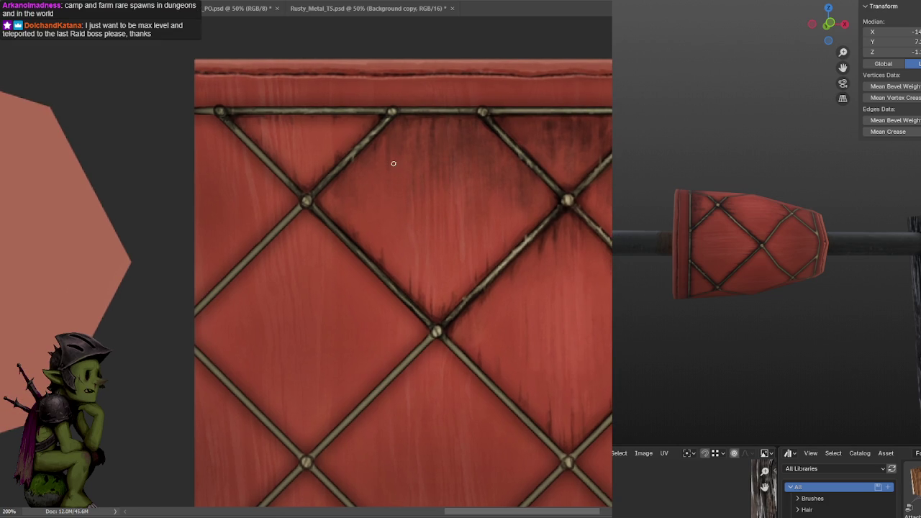
pyautogui.hotkey('ctrl', 'Tab')
pyautogui.moveTo(382, 121)
pyautogui.mouseDown()
pyautogui.moveTo(518, 134)
pyautogui.moveTo(501, 149)
pyautogui.mouseUp()
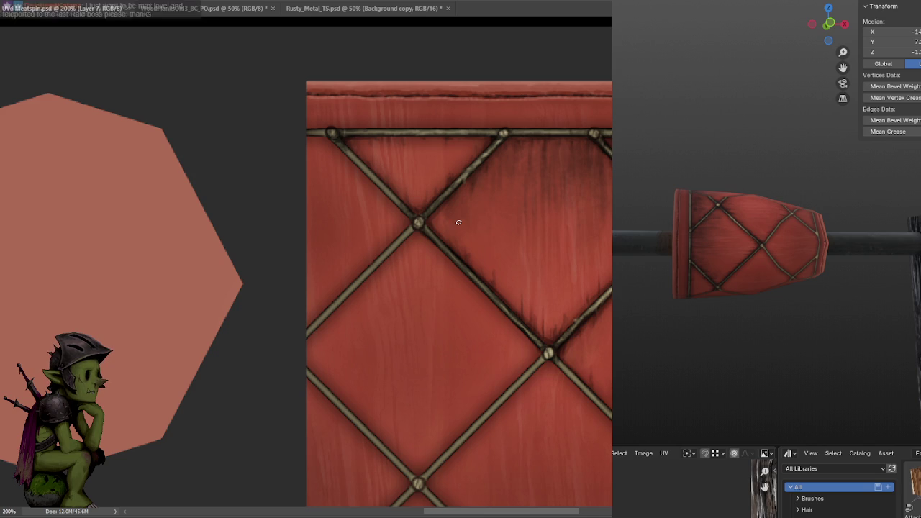
pyautogui.click(559, 139)
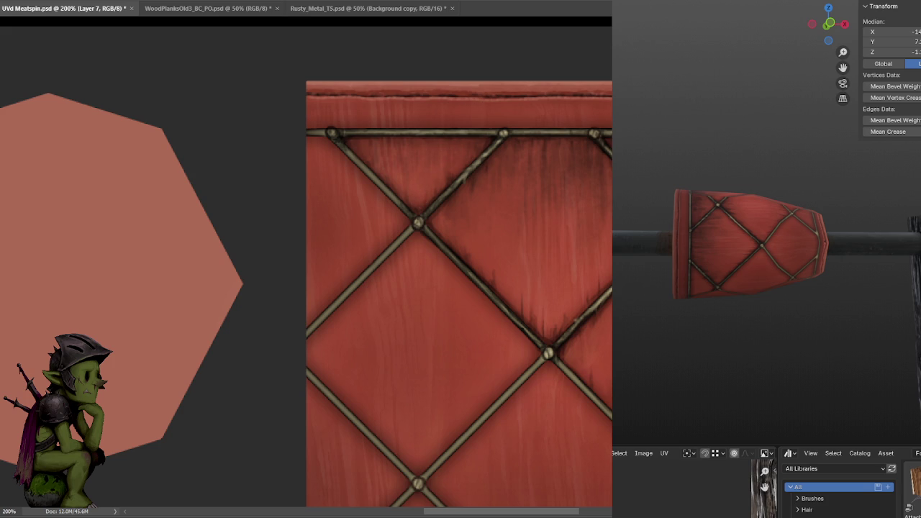
# Zoom out to view more of the grimy texture.
pyautogui.hotkey('ctrl', '-')
# Save the texture document and bring the quilted leather strip back into view.
pyautogui.hotkey('ctrl', 's')
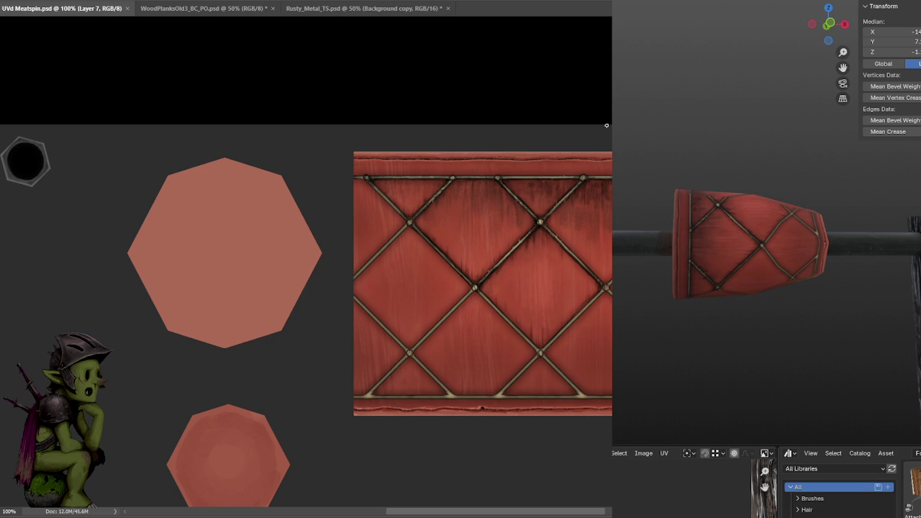
pyautogui.moveTo(605, 201); pyautogui.dragTo(488, 107)
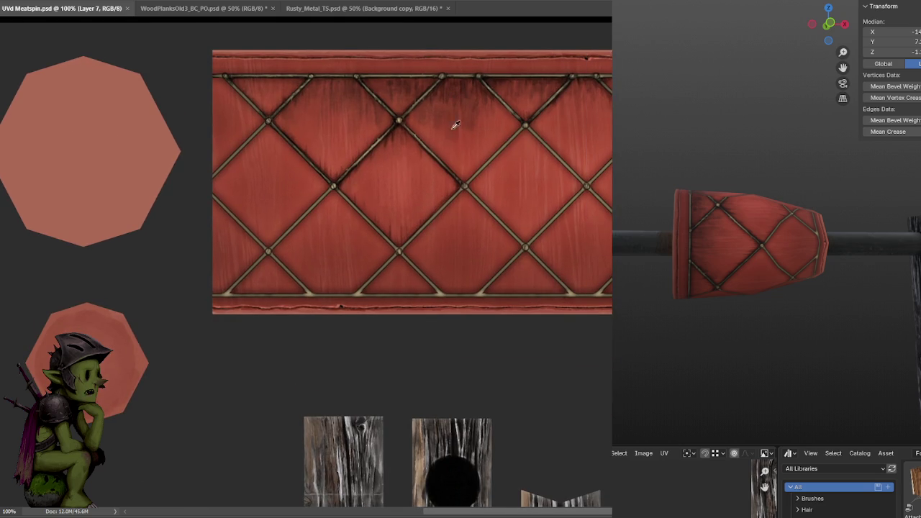
pyautogui.keyDown('alt'); pyautogui.scroll(2, 460, 165); pyautogui.keyUp('alt')
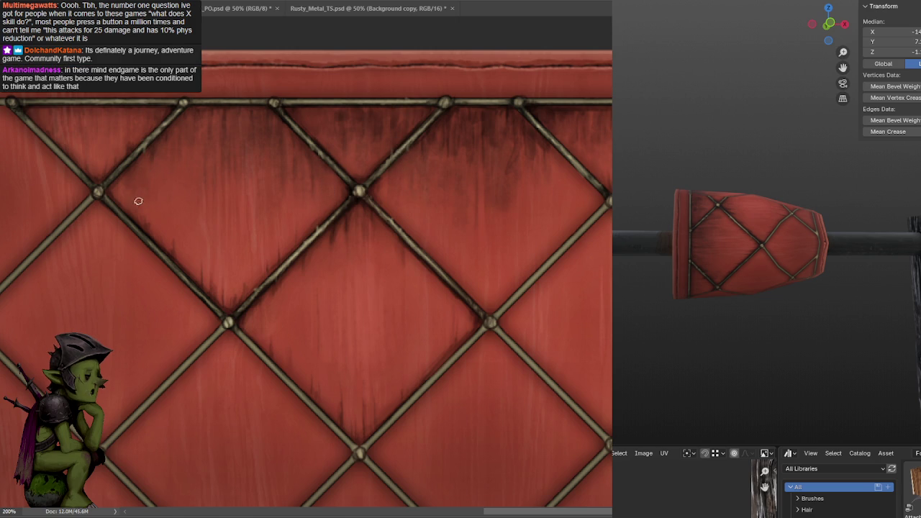
pyautogui.scroll(-1, 497, 108)
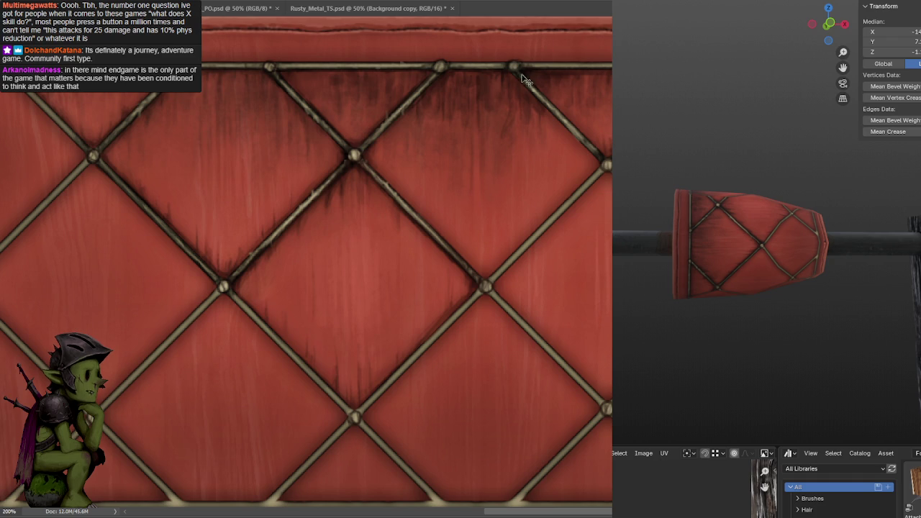
pyautogui.scroll(-1, 522, 108)
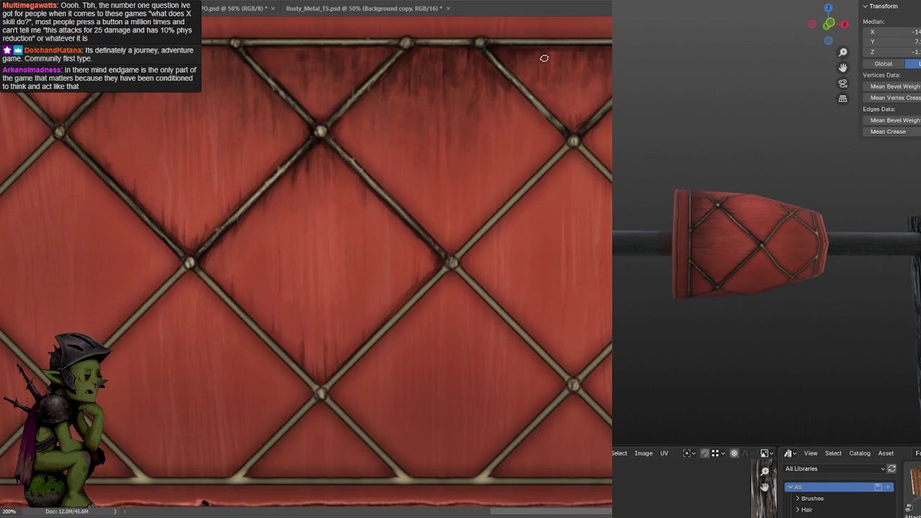
pyautogui.scroll(-1, 514, 80)
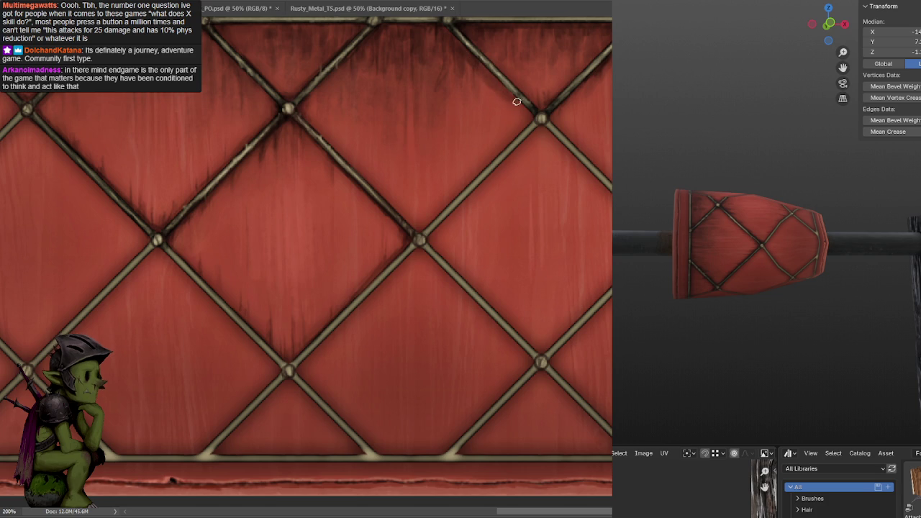
pyautogui.scroll(2, 514, 58)
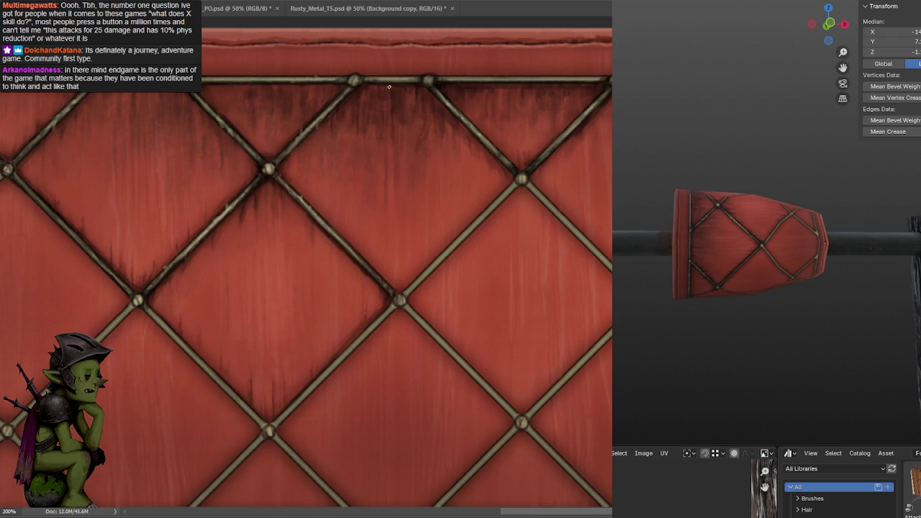
pyautogui.scroll(-1, 504, 130)
pyautogui.scroll(-1, 531, 139)
pyautogui.scroll(-1, 540, 130)
pyautogui.scroll(-5, 556, 110)
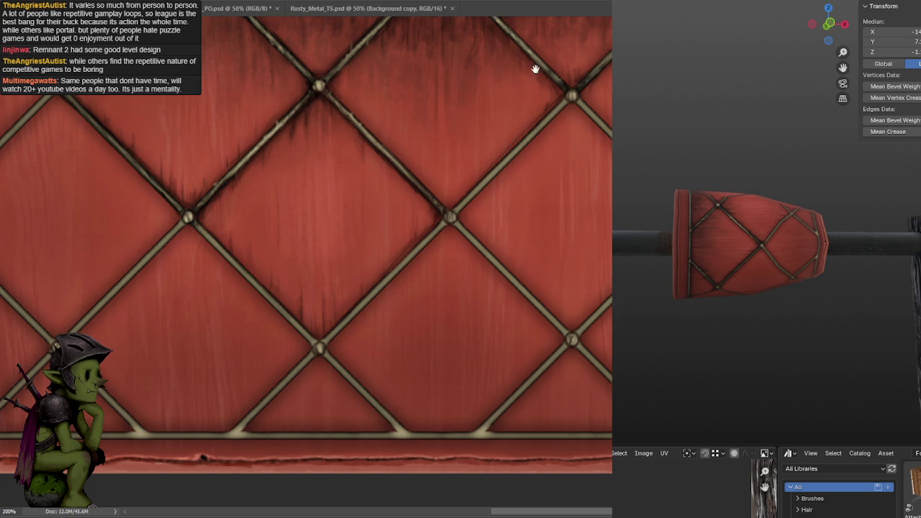
pyautogui.moveTo(539, 61); pyautogui.dragTo(507, 164)
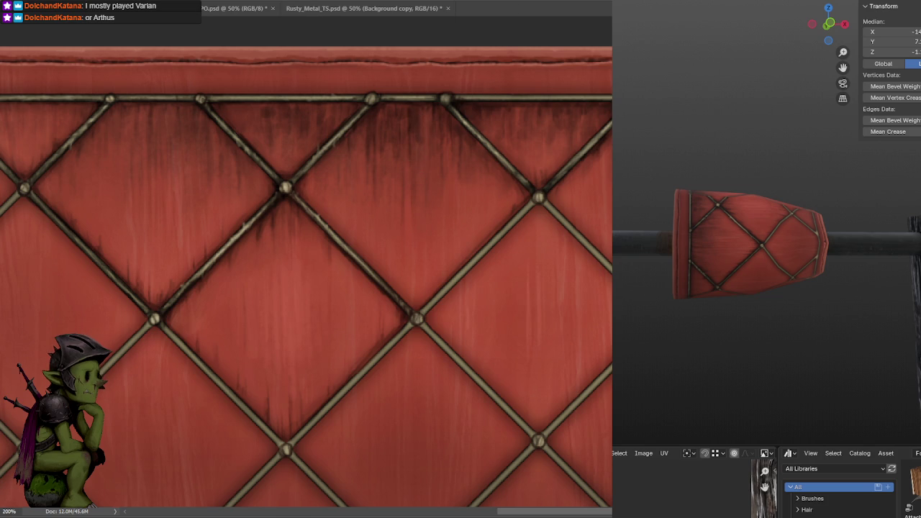
pyautogui.moveTo(478, 118); pyautogui.dragTo(483, 123)
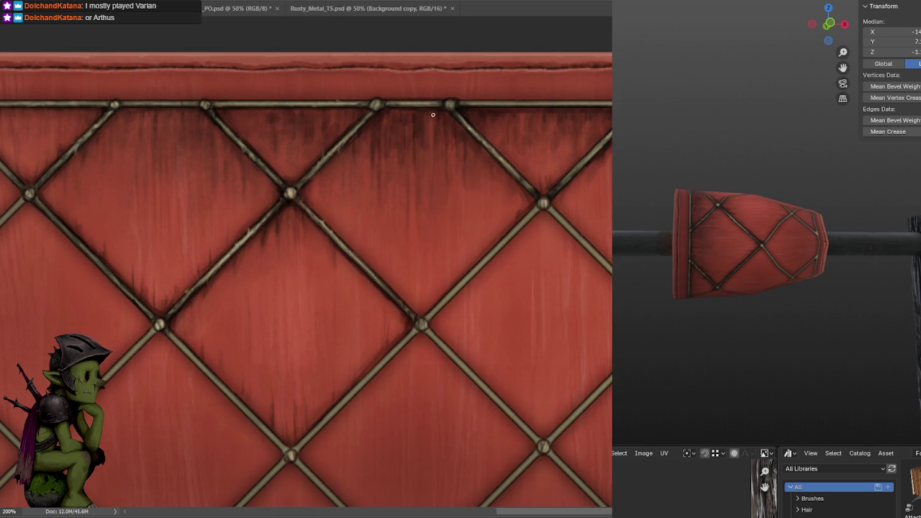
# Darken the right-hand stretch of the top metal rail, then zoom out to 100%.
pyautogui.moveTo(493, 93); pyautogui.dragTo(419, 106)
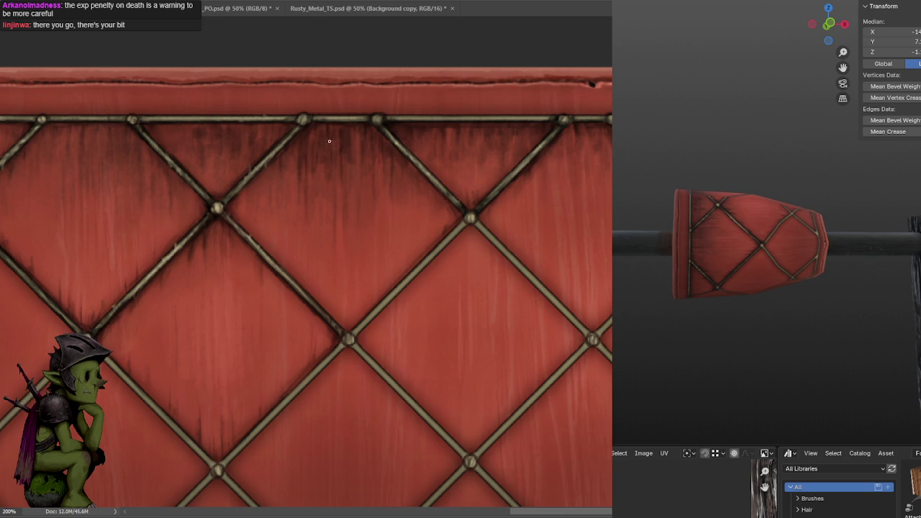
pyautogui.moveTo(324, 141); pyautogui.dragTo(471, 132)
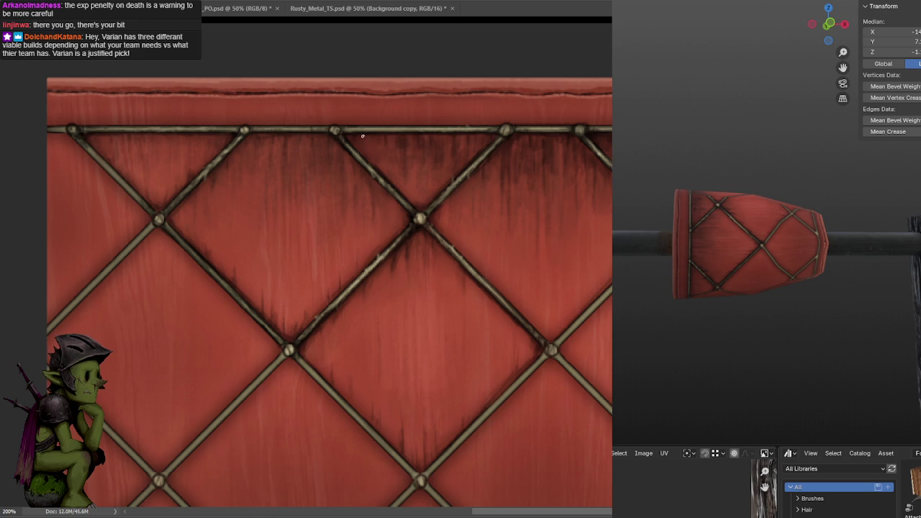
pyautogui.hscroll(2, 513, 126)
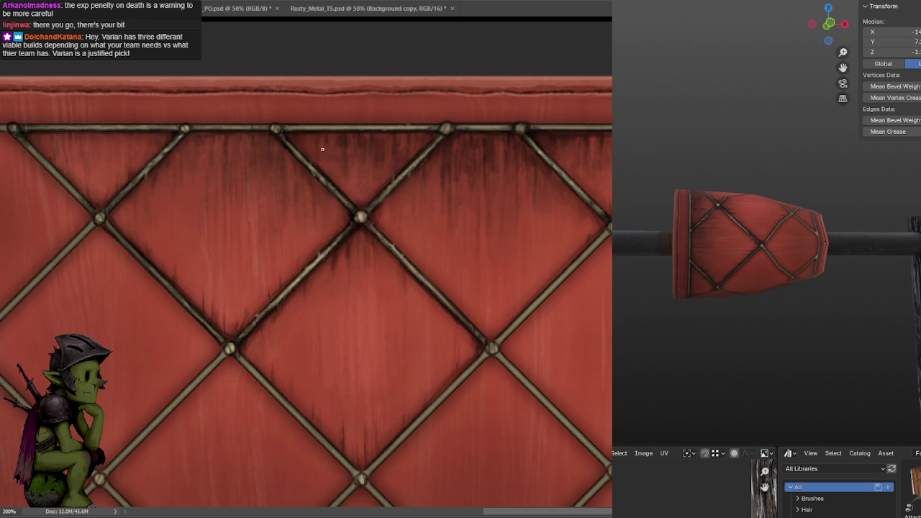
pyautogui.moveTo(497, 148); pyautogui.dragTo(453, 116)
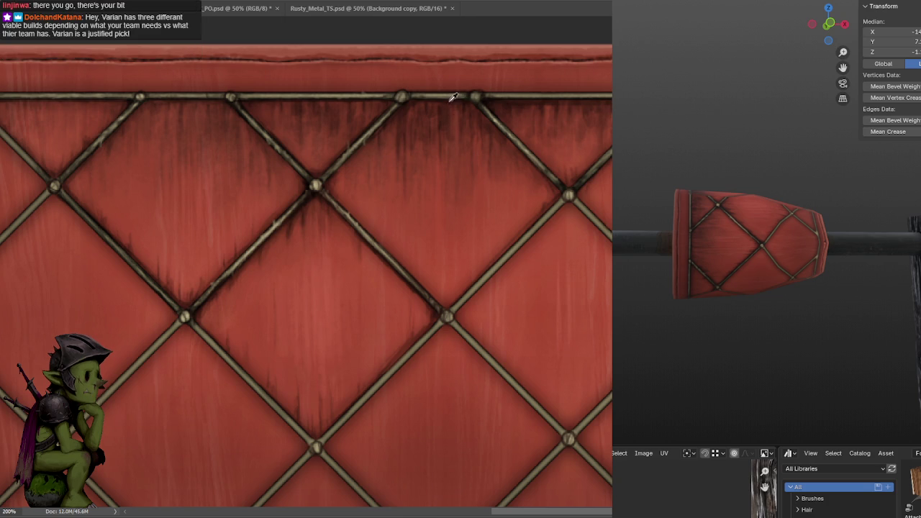
pyautogui.moveTo(524, 105); pyautogui.dragTo(424, 122)
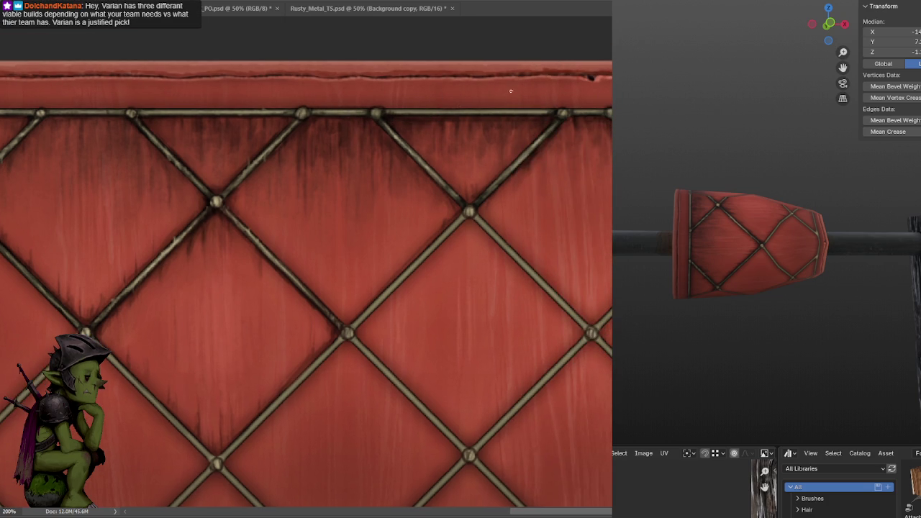
pyautogui.moveTo(436, 113); pyautogui.dragTo(535, 114)
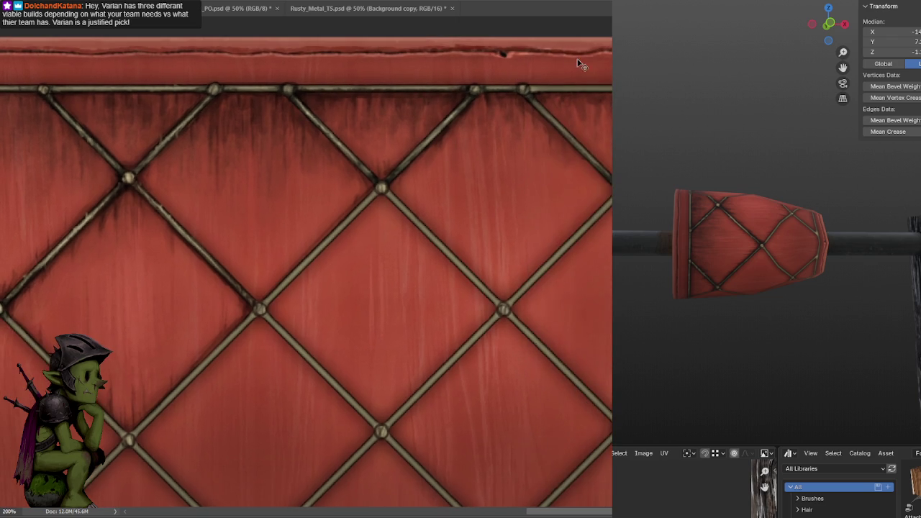
pyautogui.hotkey('ctrl', '-')
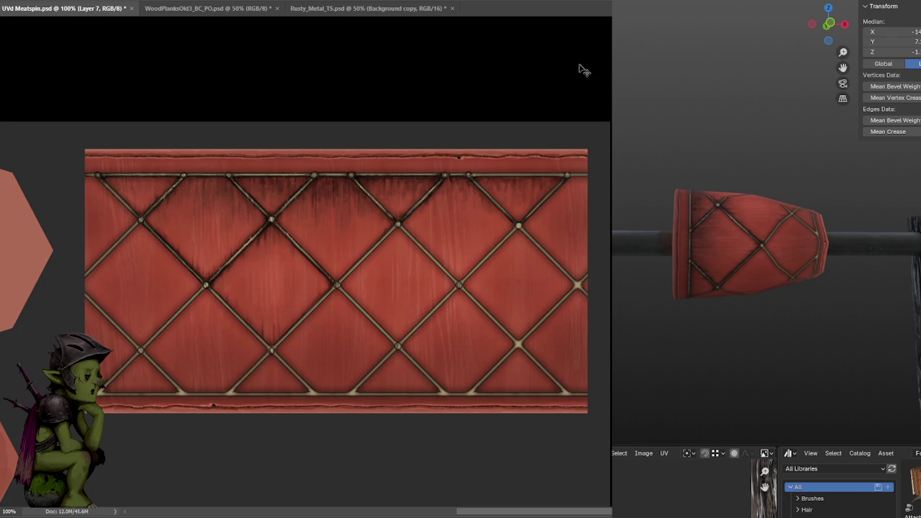
# Save the leather texture with Ctrl+S, then check the whole strip and the upper rail at 200%.
pyautogui.hotkey('ctrl', '+')
pyautogui.hotkey('ctrl', 's')
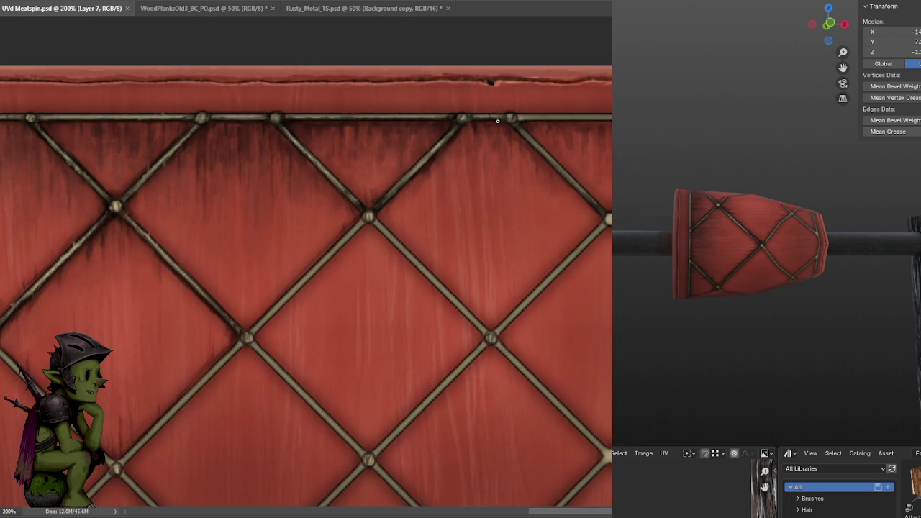
pyautogui.hotkey('ctrl', '-')
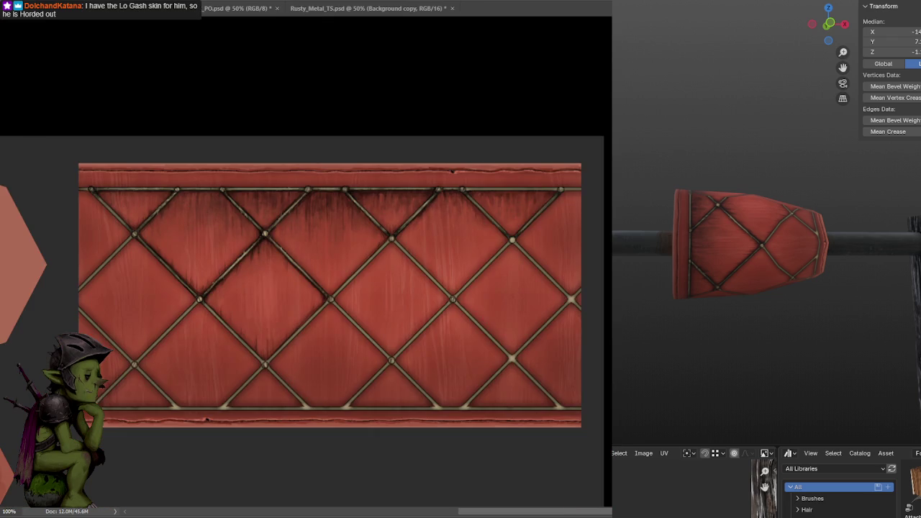
pyautogui.moveTo(563, 126); pyautogui.dragTo(603, 59)
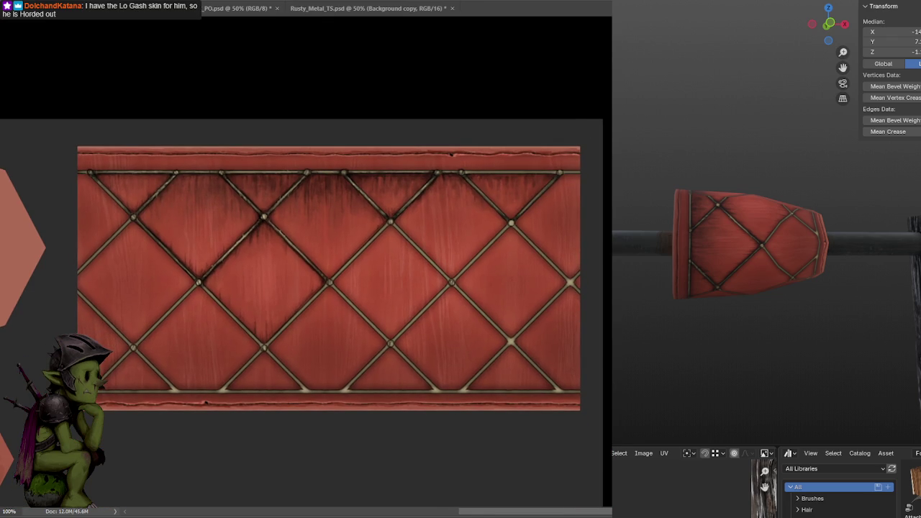
pyautogui.hscroll(3, 560, 74)
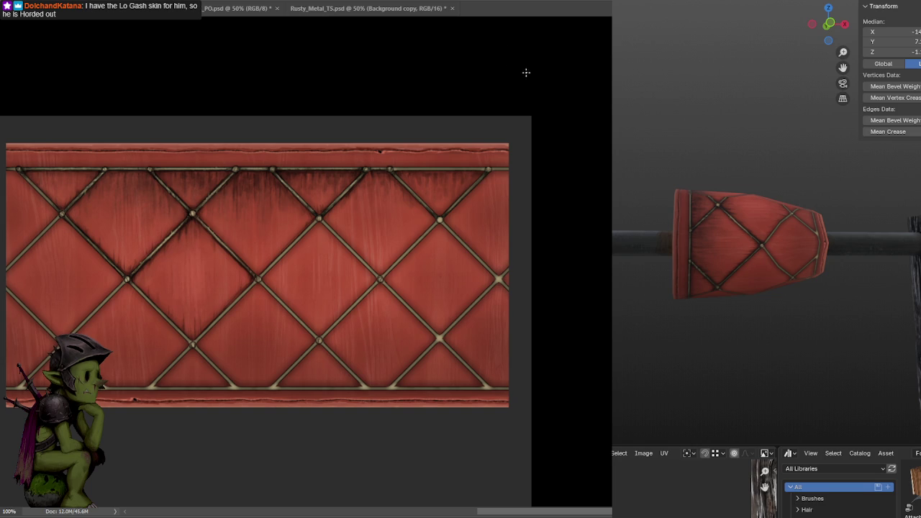
pyautogui.hotkey('ctrl', '+')
pyautogui.moveTo(602, 83); pyautogui.dragTo(579, 99)
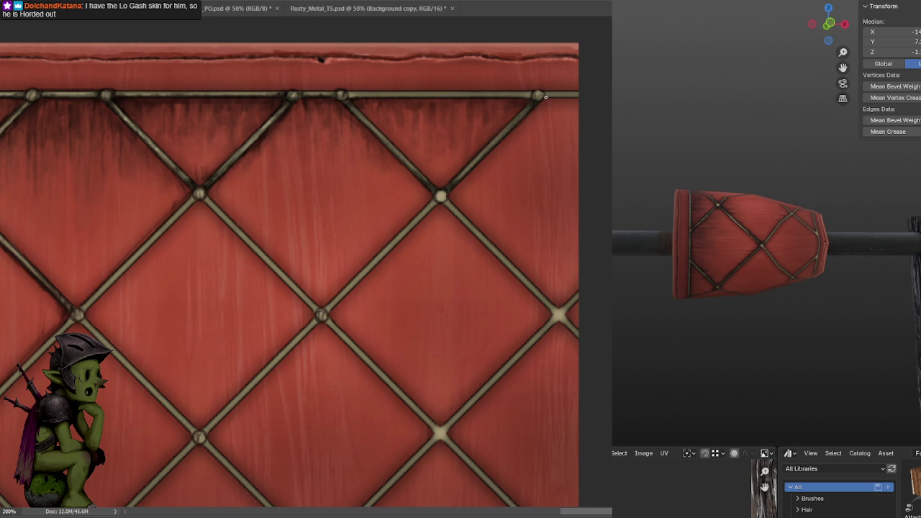
# Brush a dark grime stroke along the top rail near its right end.
pyautogui.moveTo(526, 105); pyautogui.dragTo(580, 114)
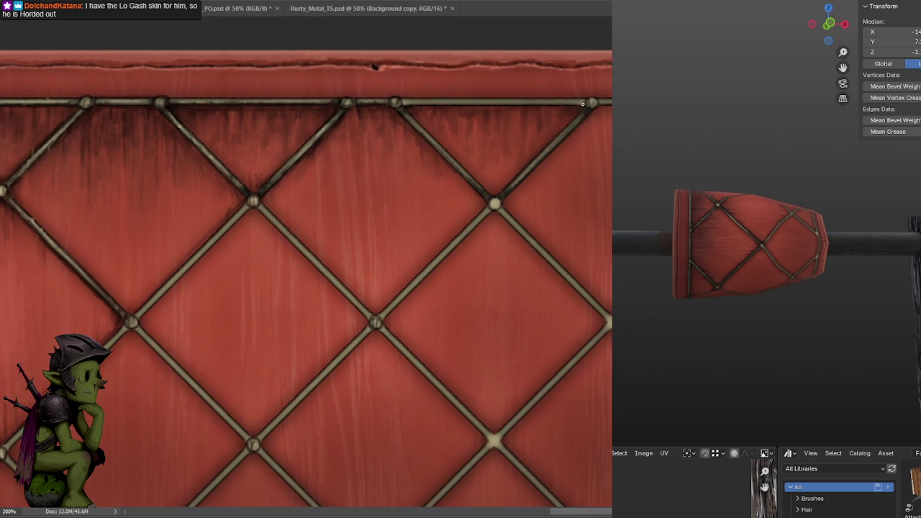
pyautogui.moveTo(402, 104)
pyautogui.mouseDown()
pyautogui.moveTo(585, 103)
pyautogui.moveTo(406, 101)
pyautogui.mouseUp()
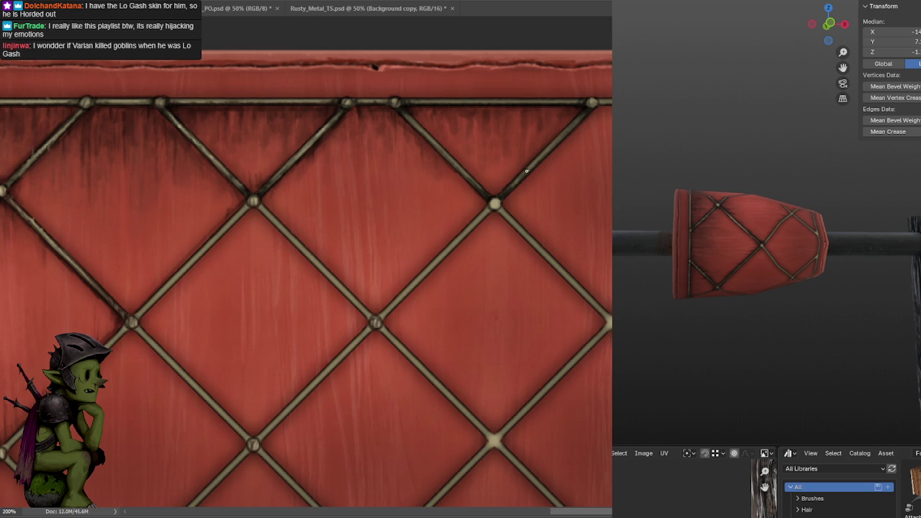
pyautogui.moveTo(594, 100); pyautogui.dragTo(583, 91)
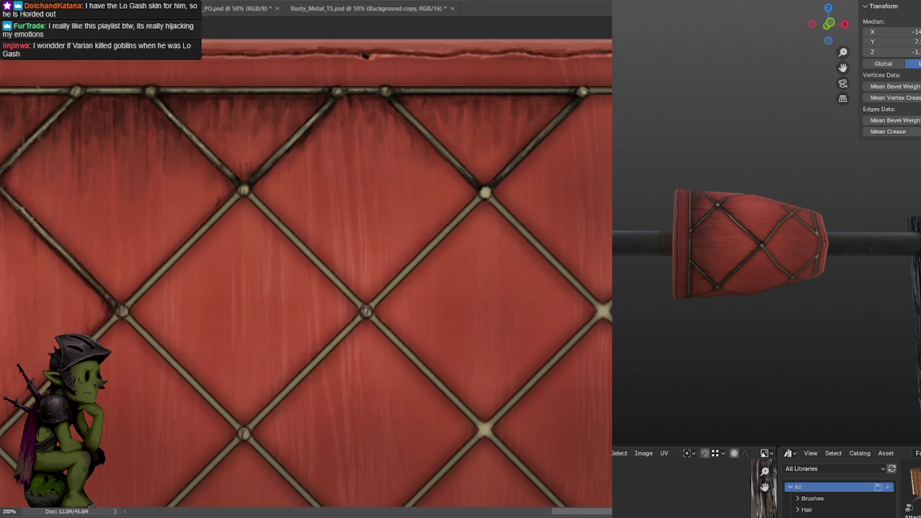